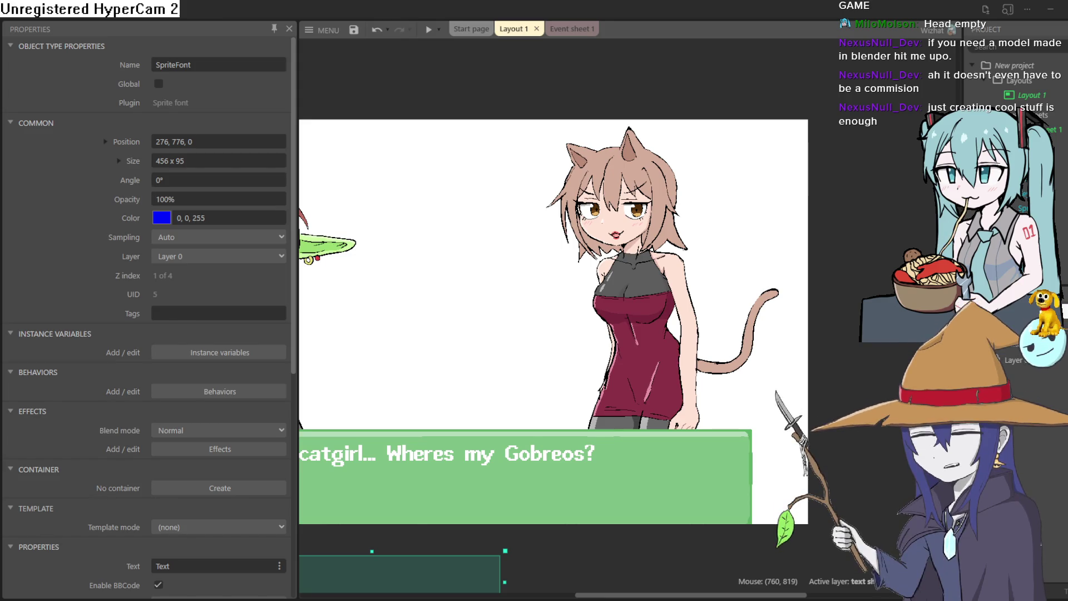
Make Layer 1 the active layer in the Layers bar.
drag(505, 308, 658, 288)
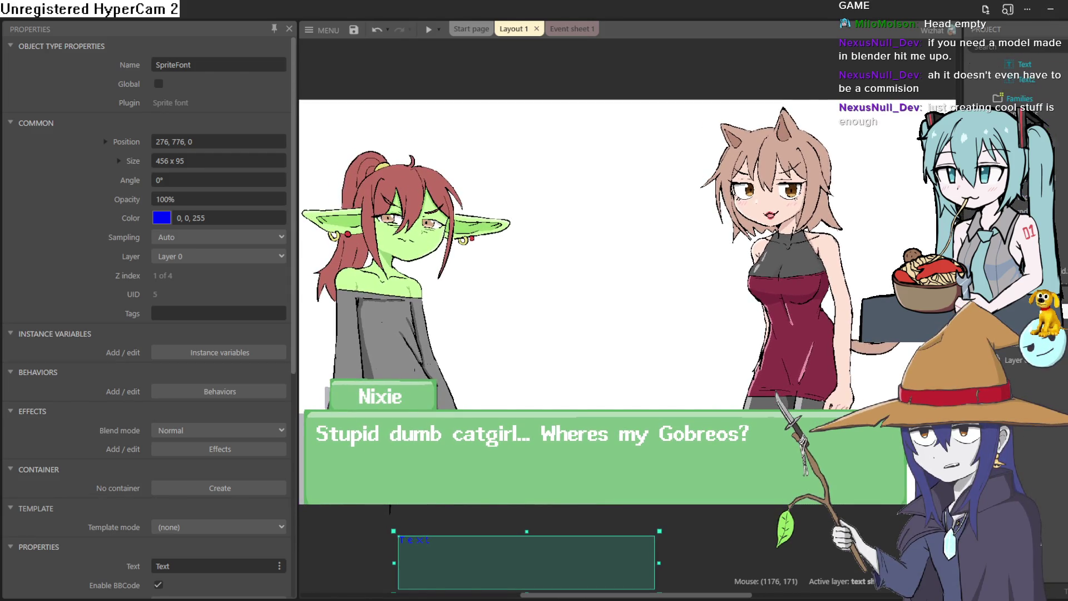
scroll(572, 343, down, 3)
scroll(612, 316, down, 2)
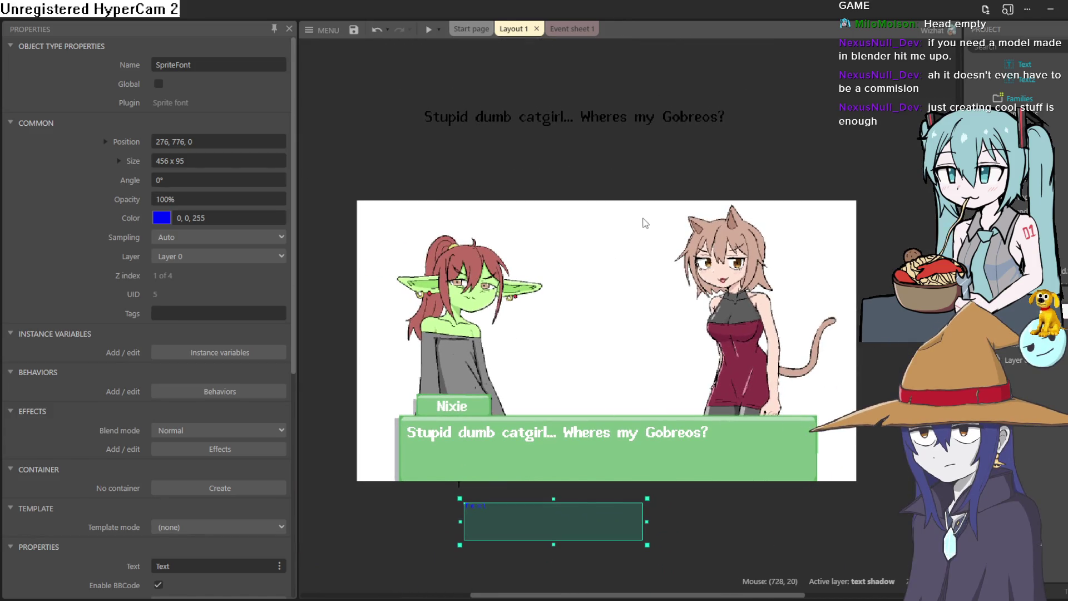
scroll(644, 222, down, 1)
scroll(615, 207, up, 3)
scroll(611, 200, down, 3)
scroll(611, 206, up, 3)
scroll(610, 205, down, 3)
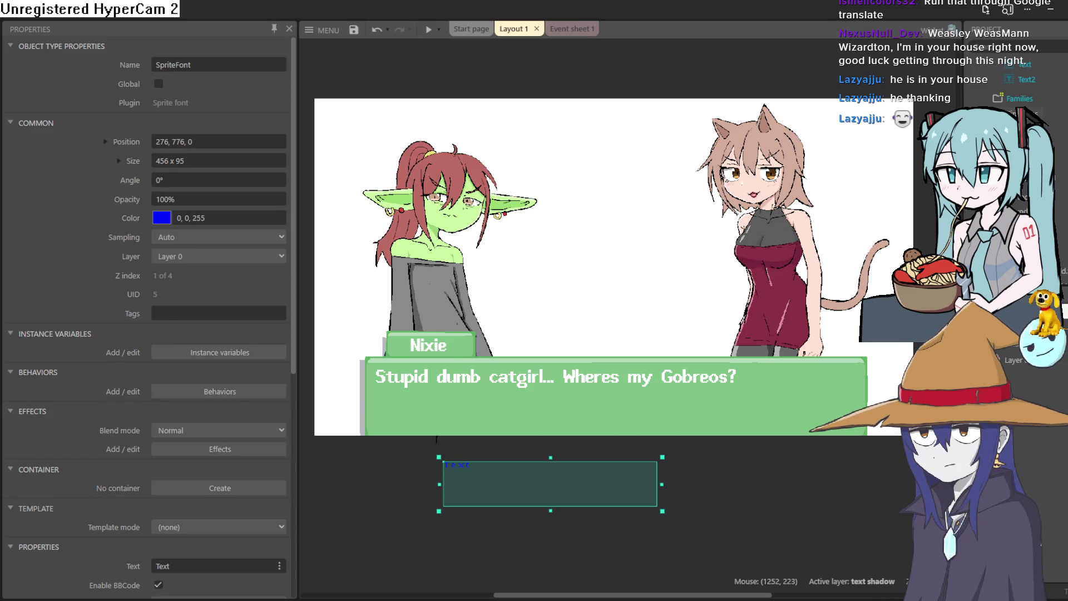
click(1035, 435)
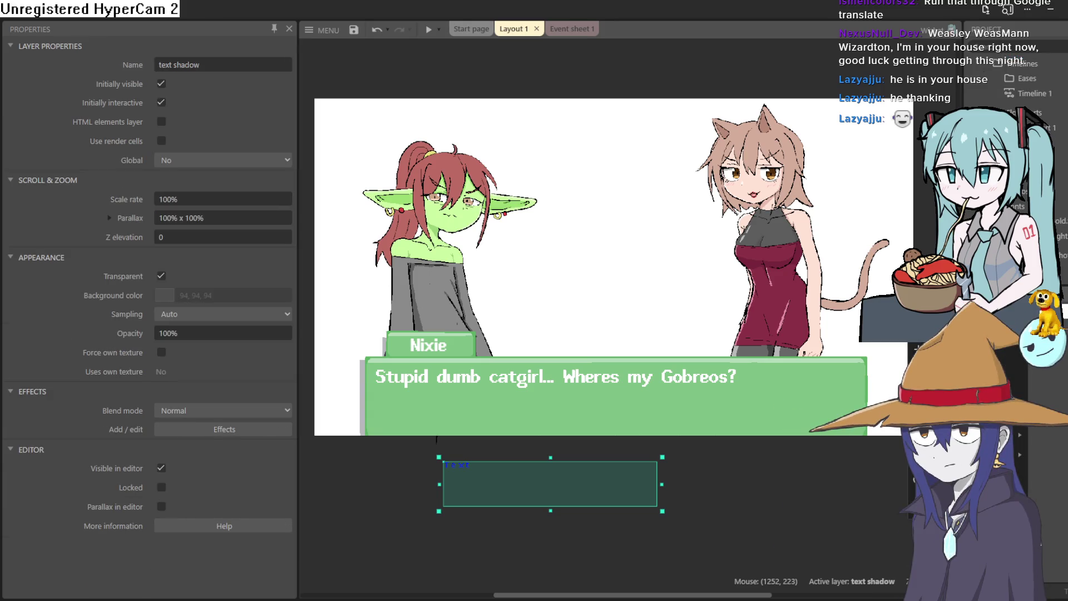
click(1018, 345)
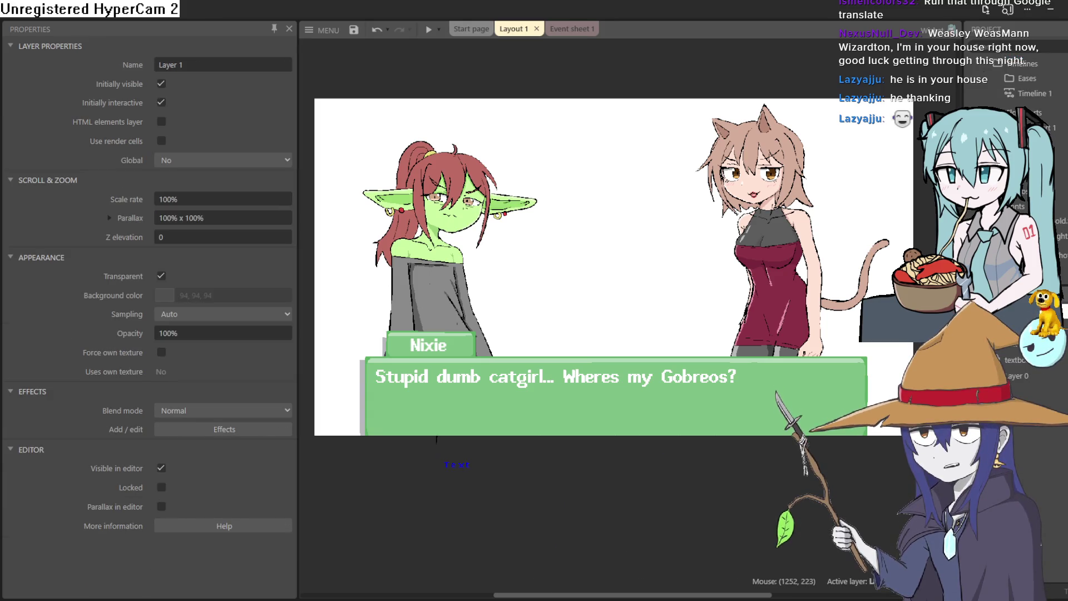
Import a 3D model file into the project through Import > From file.
right_click(1001, 147)
mouse_move(974, 159)
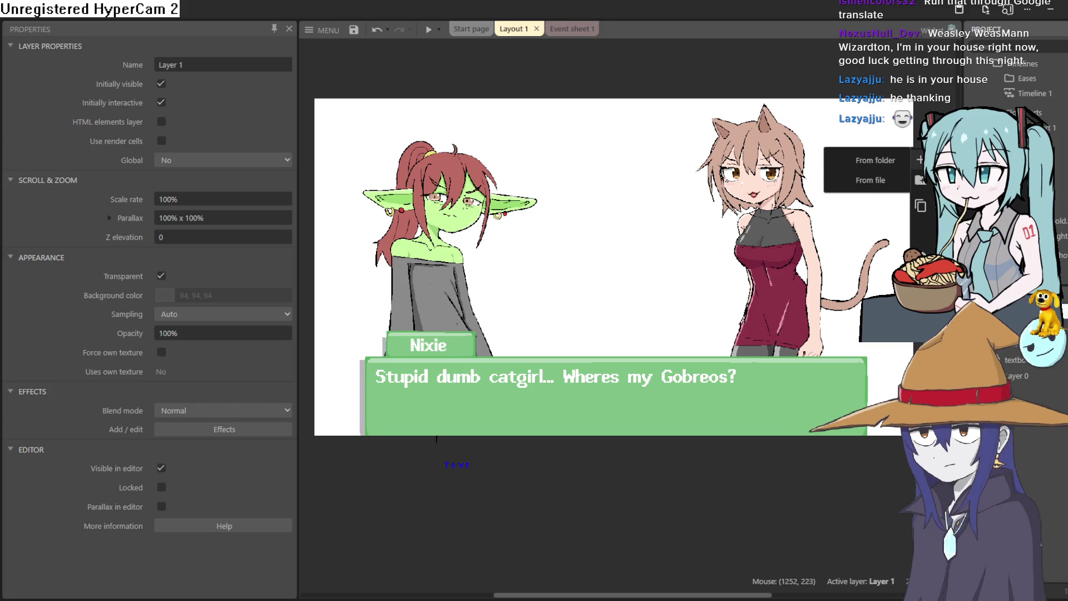
click(871, 179)
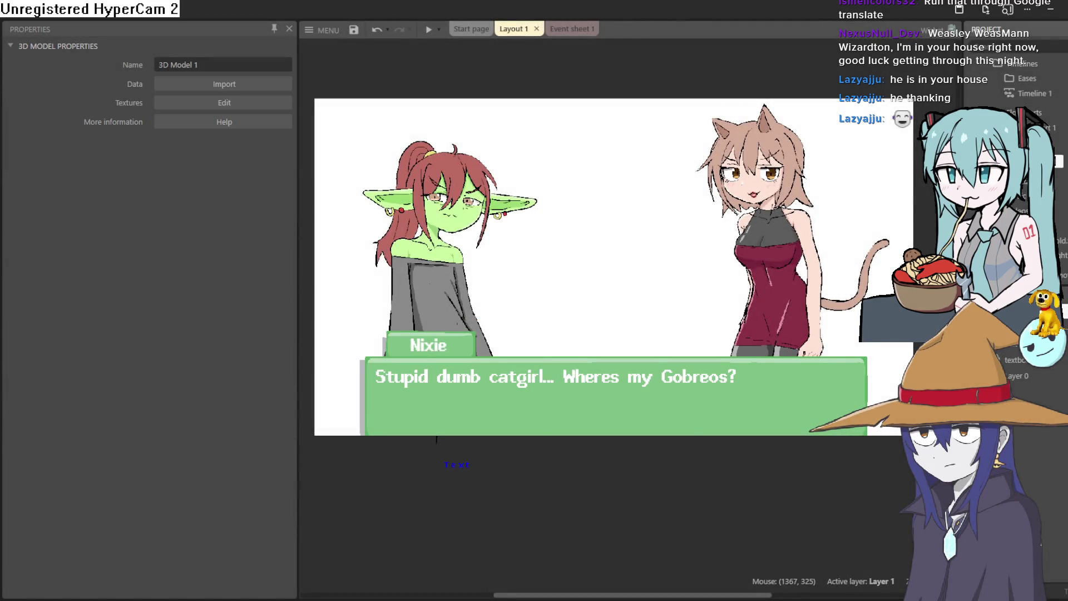
Check the catgirl sprite's animation frames, then bring up Create new object type from the layout.
double_click(611, 184)
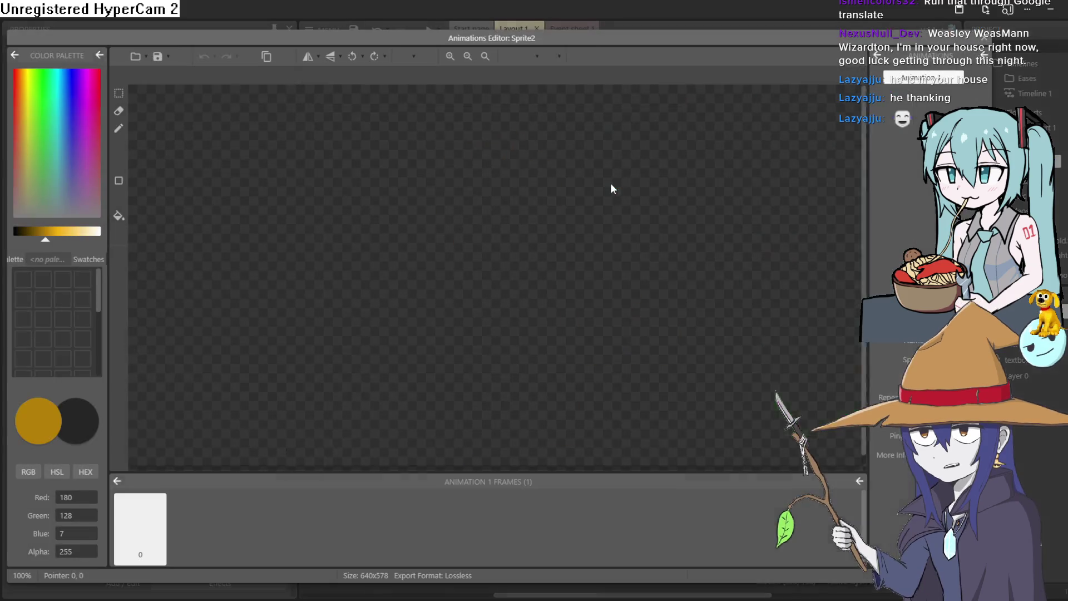
click(984, 38)
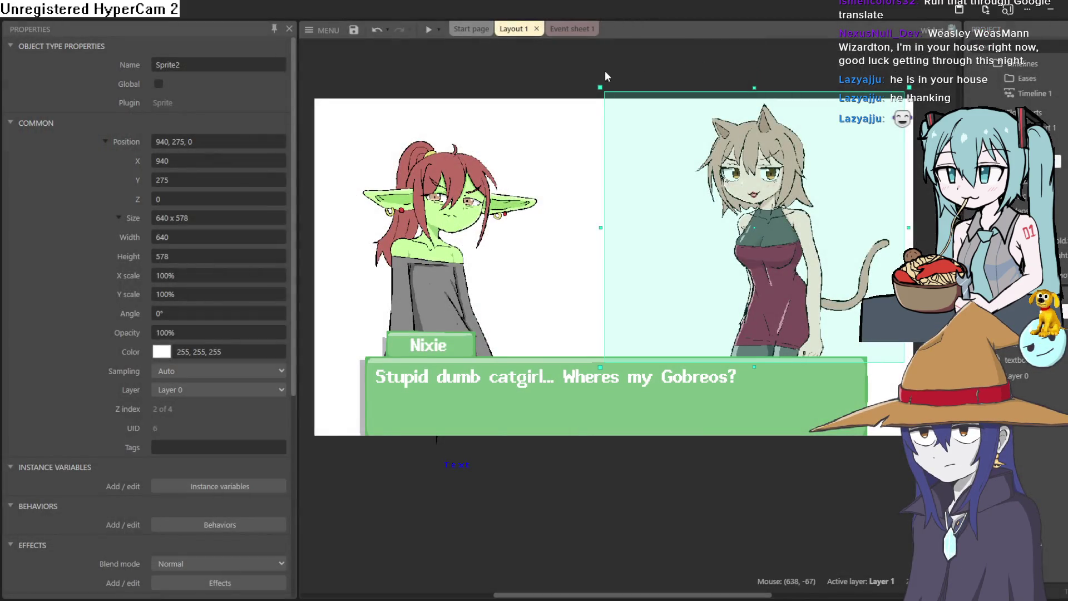
double_click(556, 78)
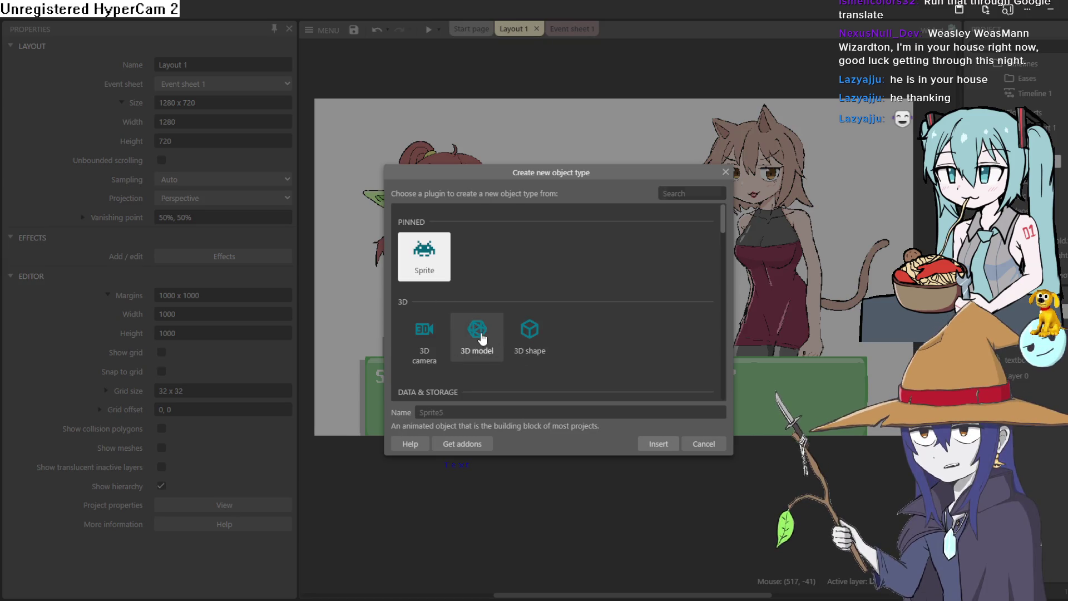
Add a 3D model object, drag it between the goblin and catgirl, and expand its Position fields.
double_click(482, 339)
click(570, 128)
drag(575, 130, 622, 221)
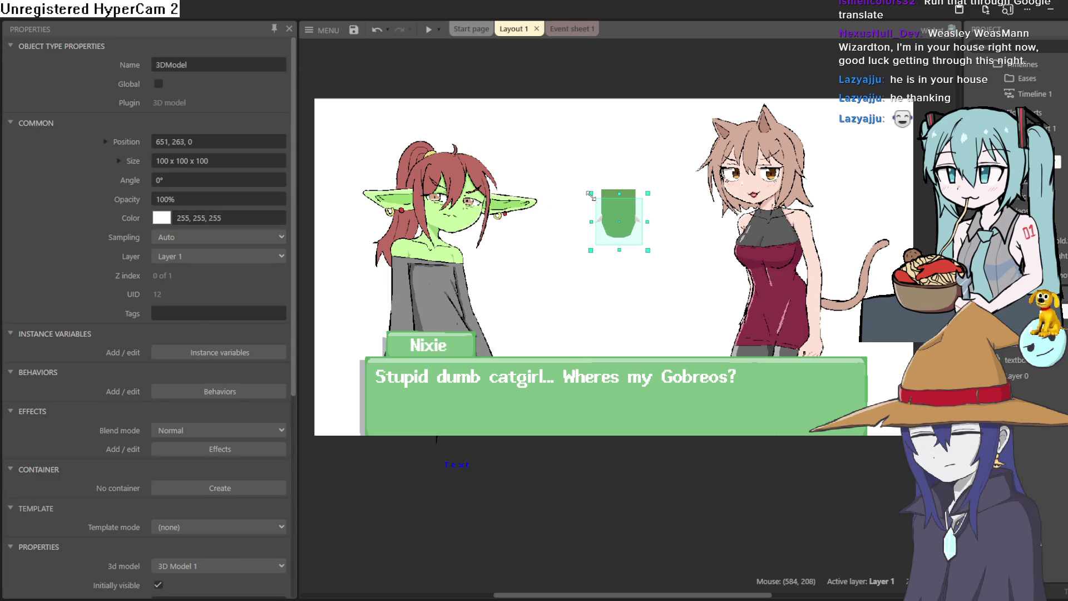
scroll(629, 233, up, 5)
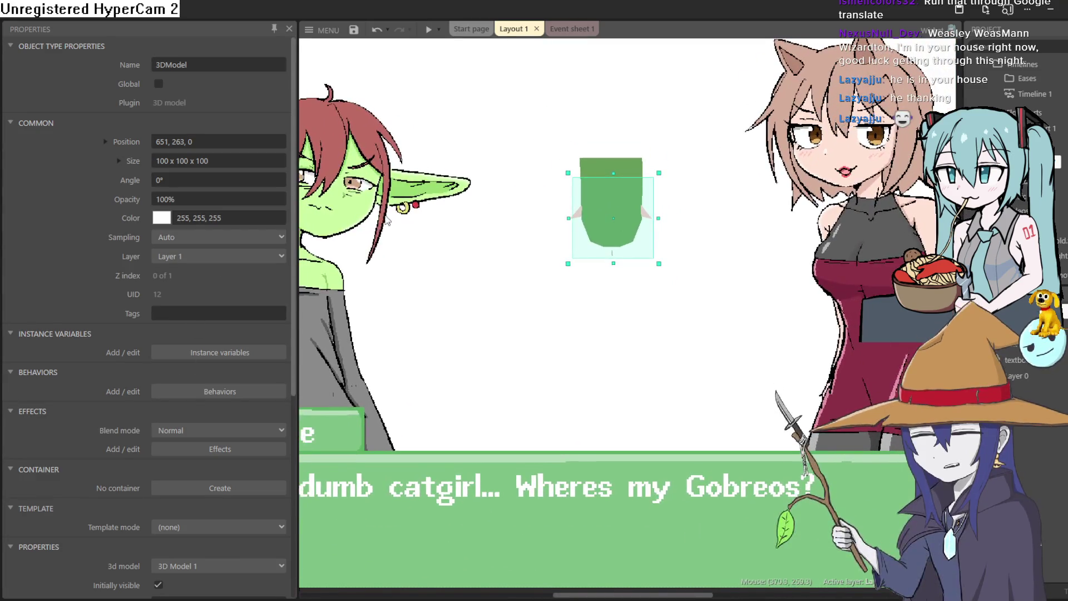
click(114, 142)
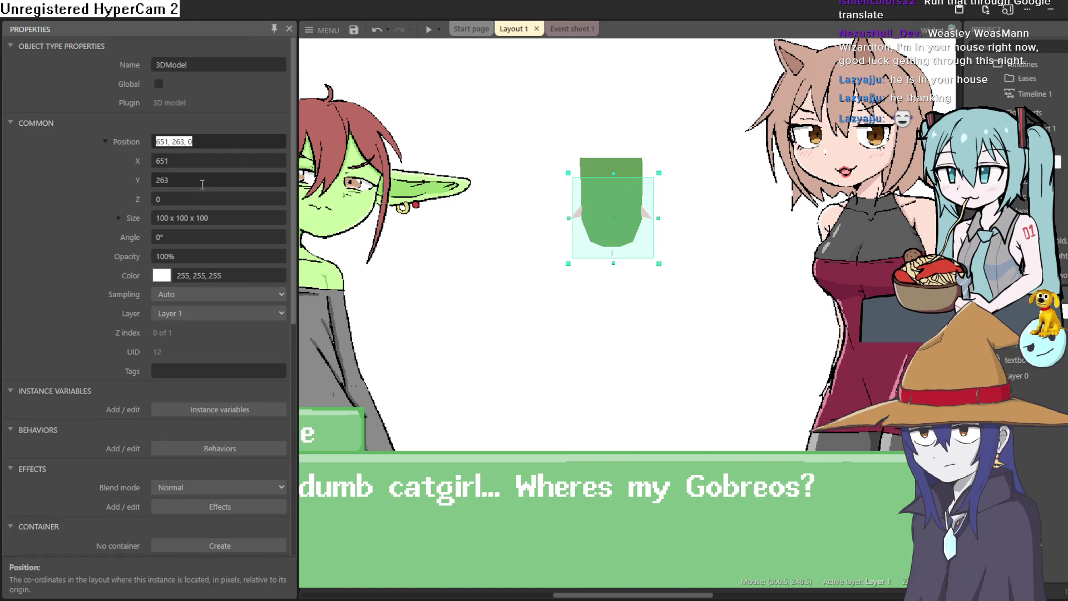
Set the object's Y position to 255 and expand the Model offset axes.
double_click(202, 180)
text(255)
key(Return)
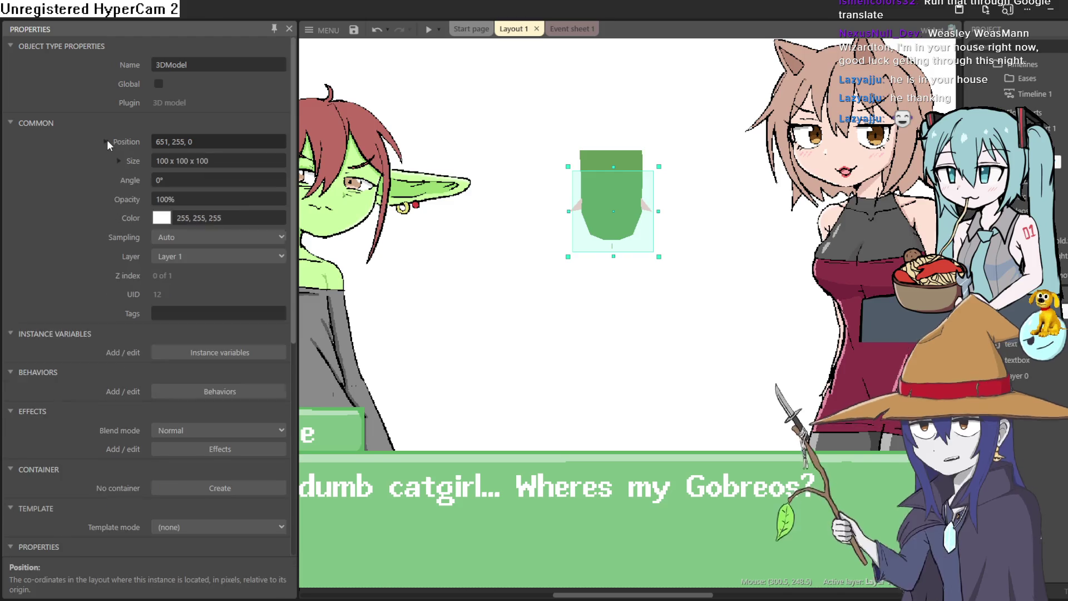
scroll(199, 245, down, 5)
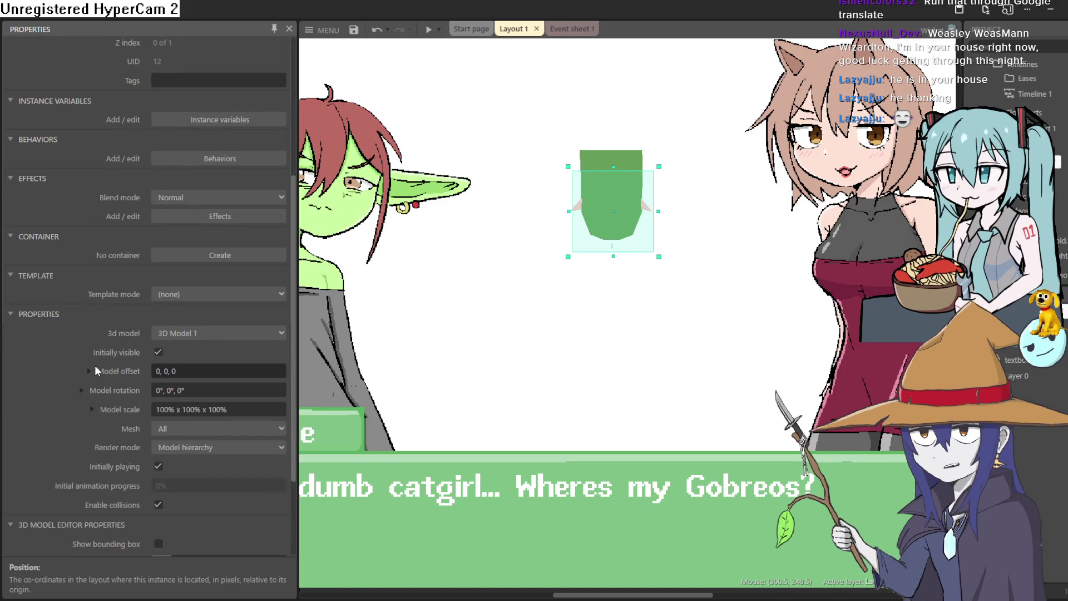
click(90, 369)
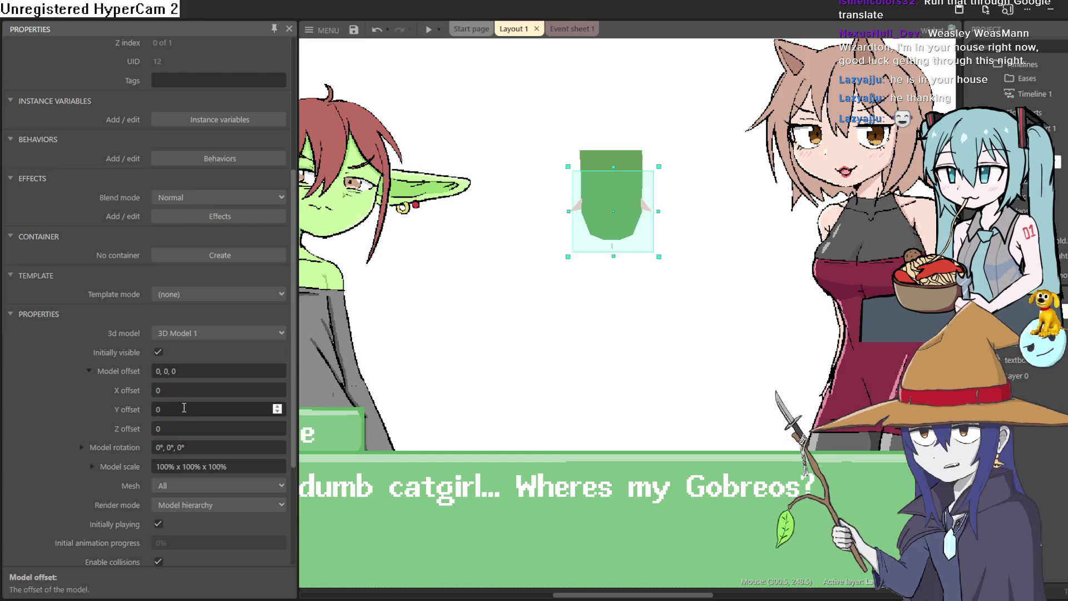
click(183, 409)
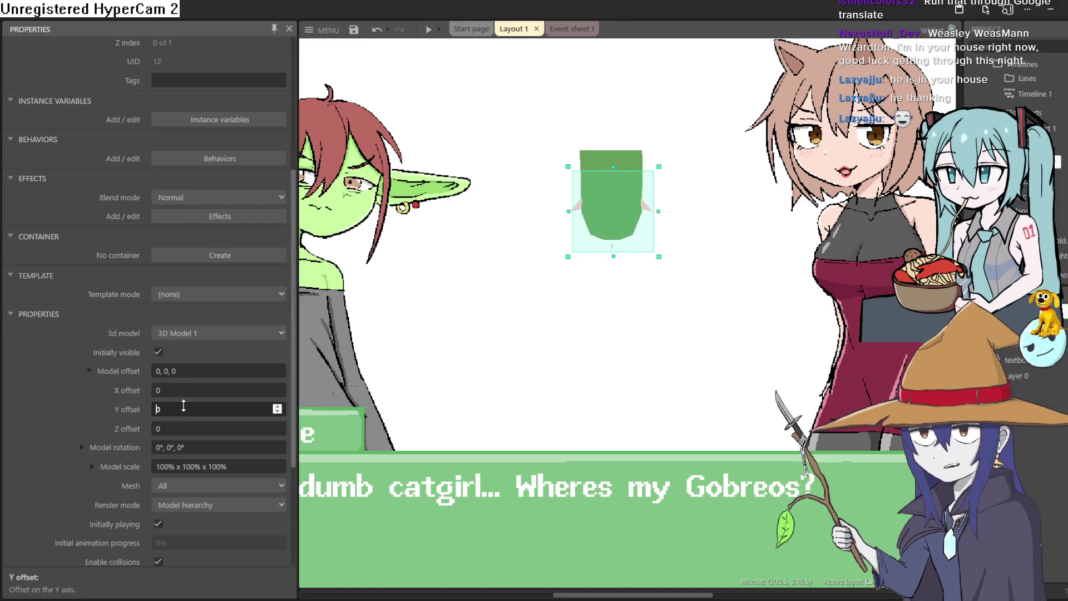
drag(192, 390, 192, 333)
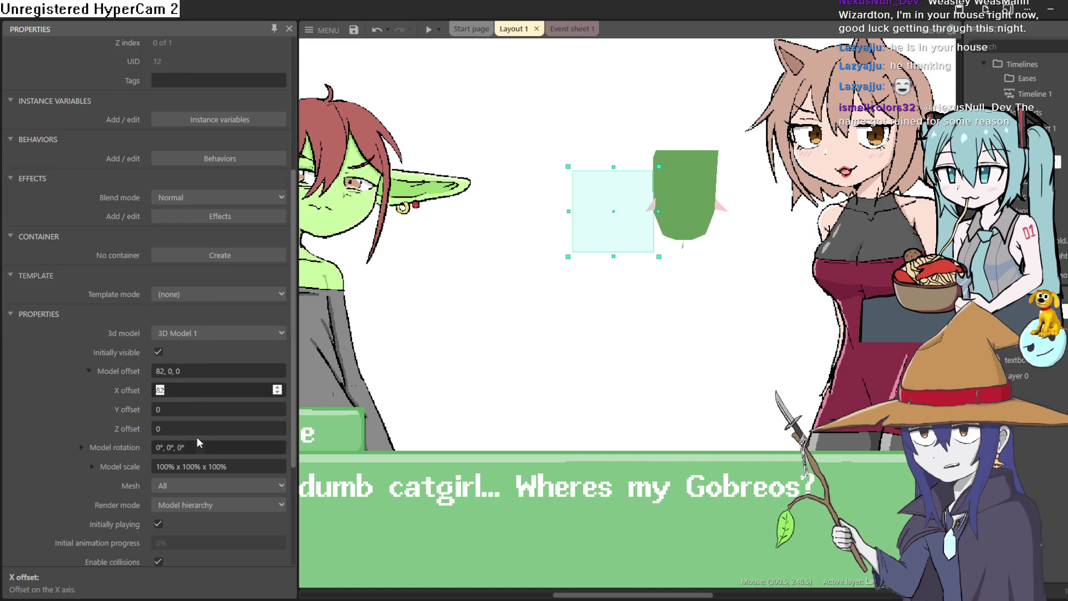
key(BackSpace)
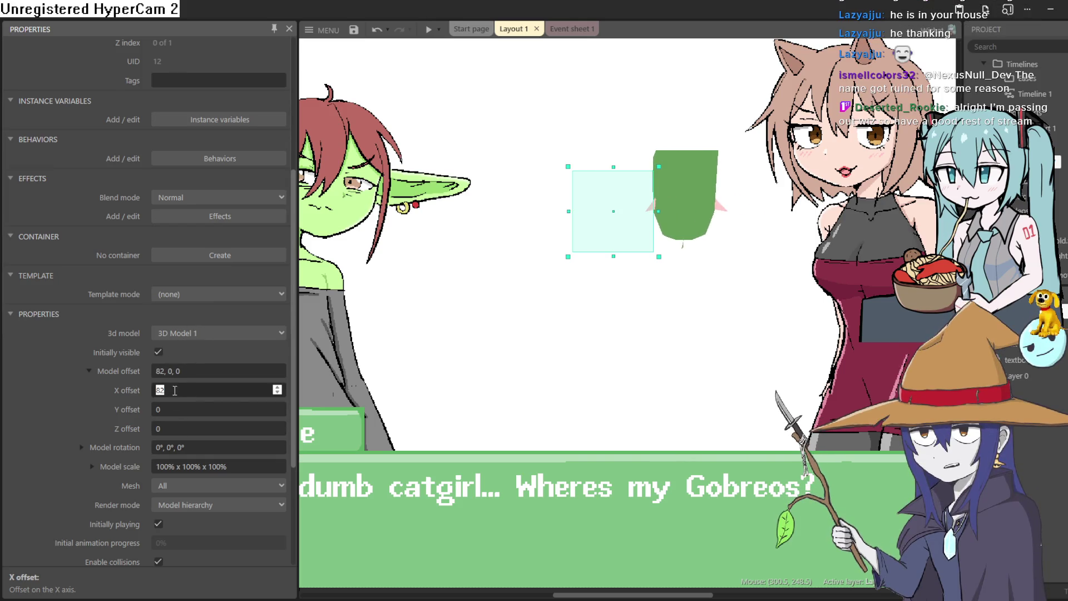
key(ctrl+z)
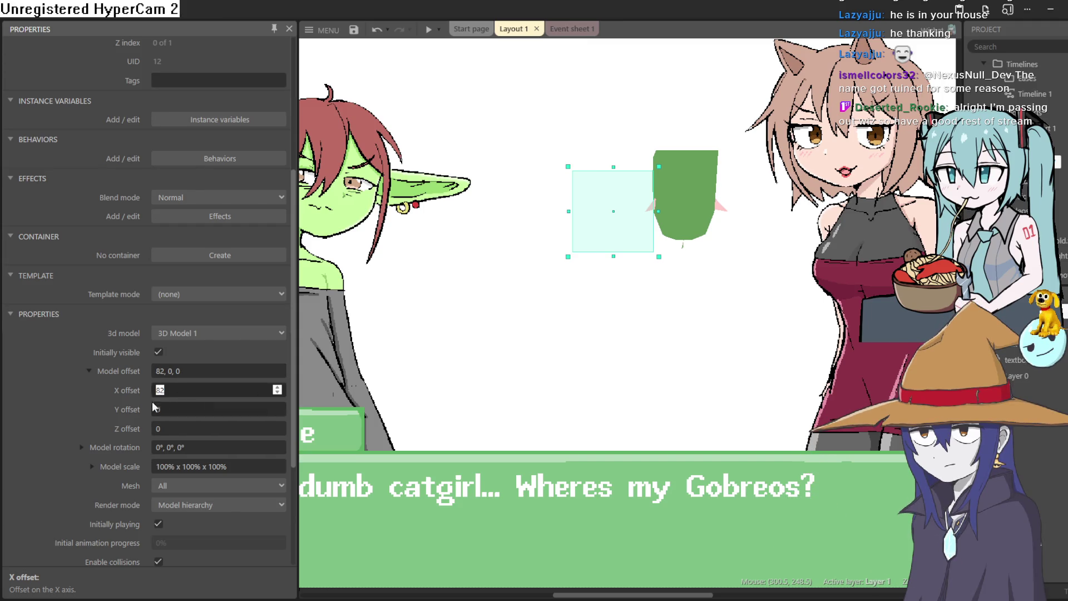
Enter model offset values -32, -32 and 20 for X, Y and Z.
scroll(742, 281, down, 5)
scroll(731, 266, up, 2)
scroll(730, 266, down, 6)
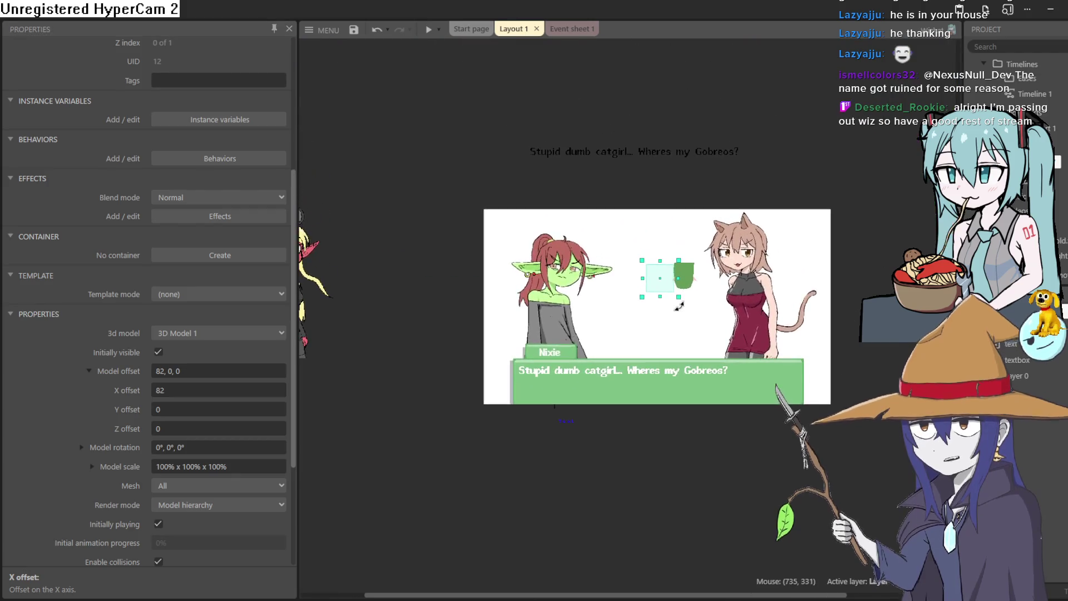
scroll(682, 313, up, 4)
scroll(681, 312, down, 1)
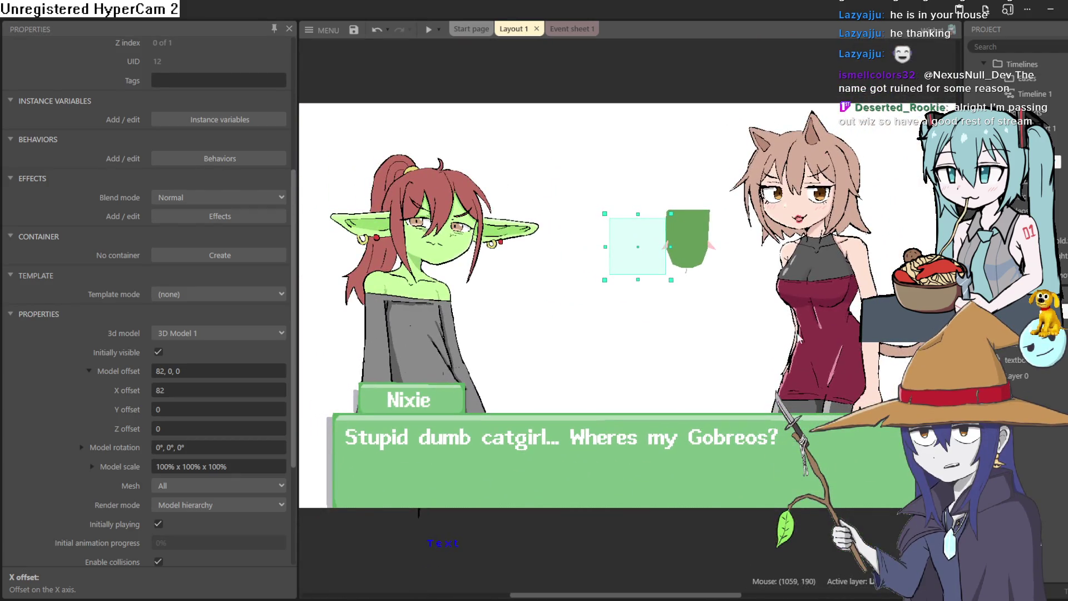
click(199, 371)
click(193, 390)
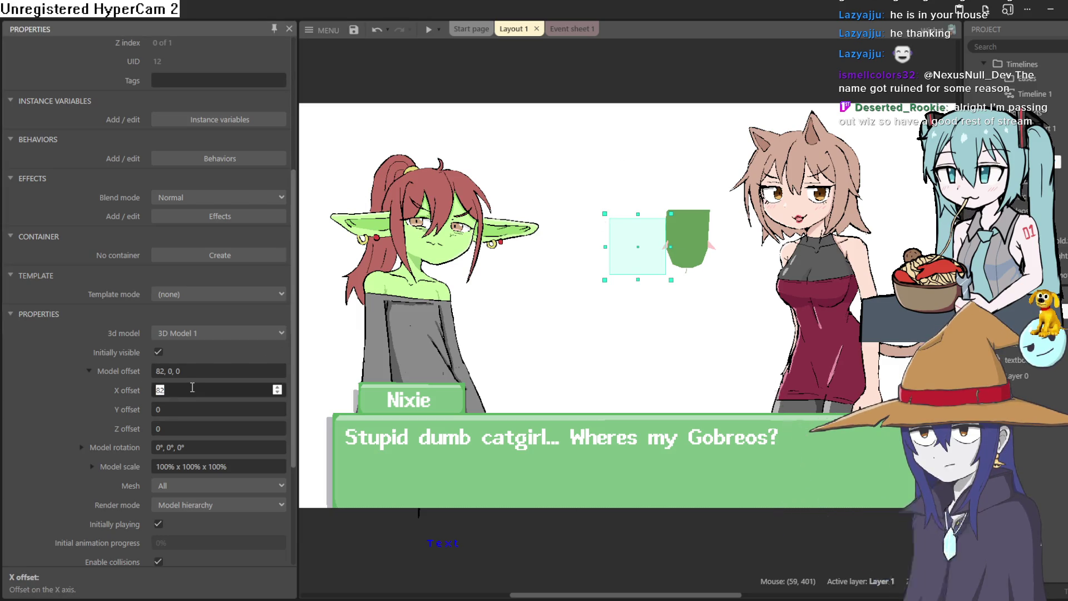
text(0)
key(Tab)
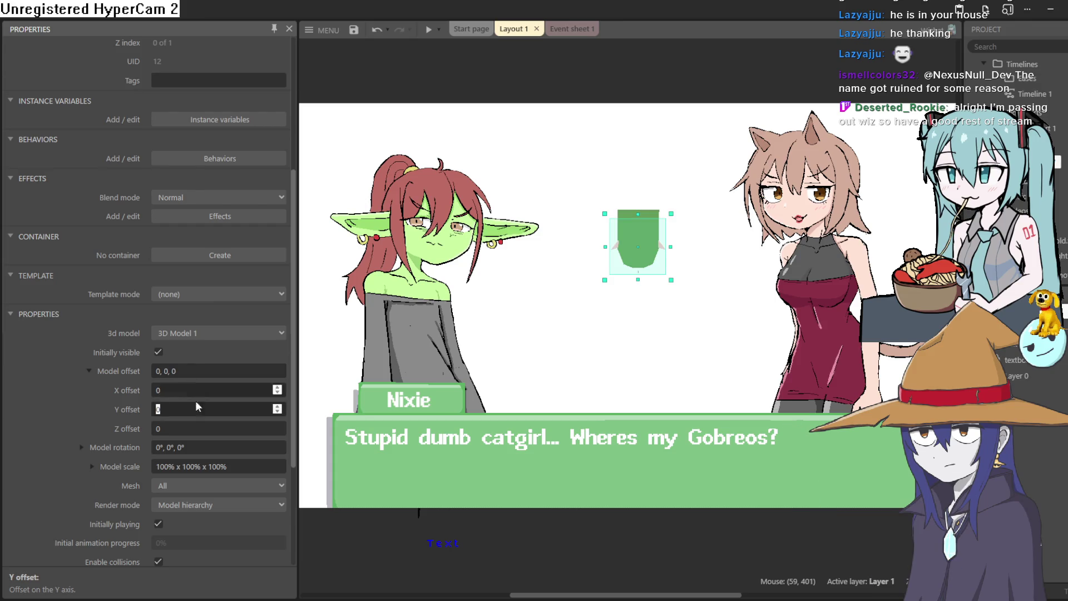
text(5)
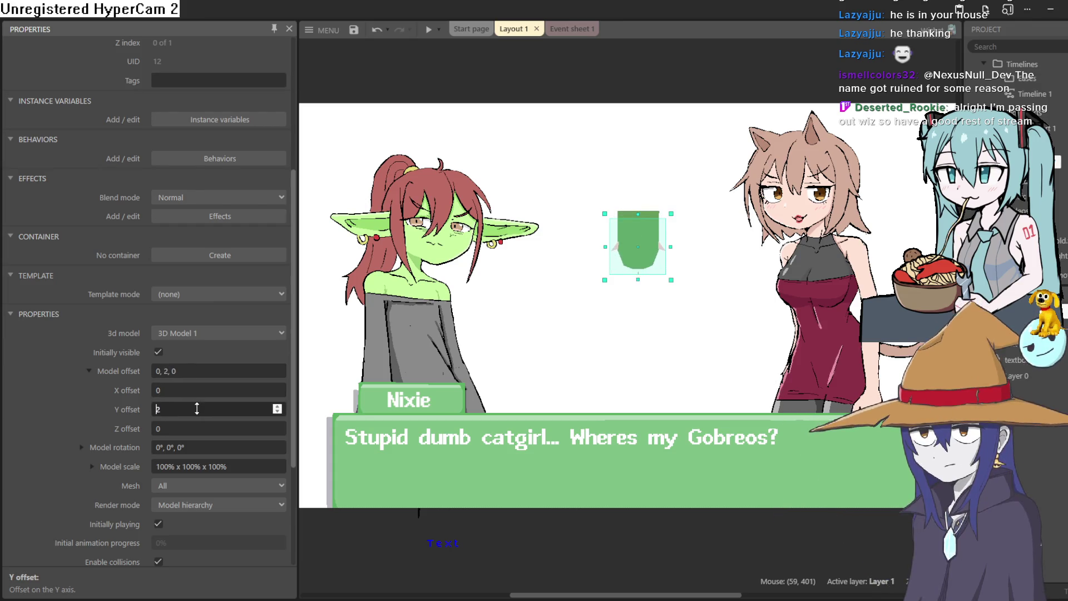
key(BackSpace)
text(4)
key(Tab)
text(20)
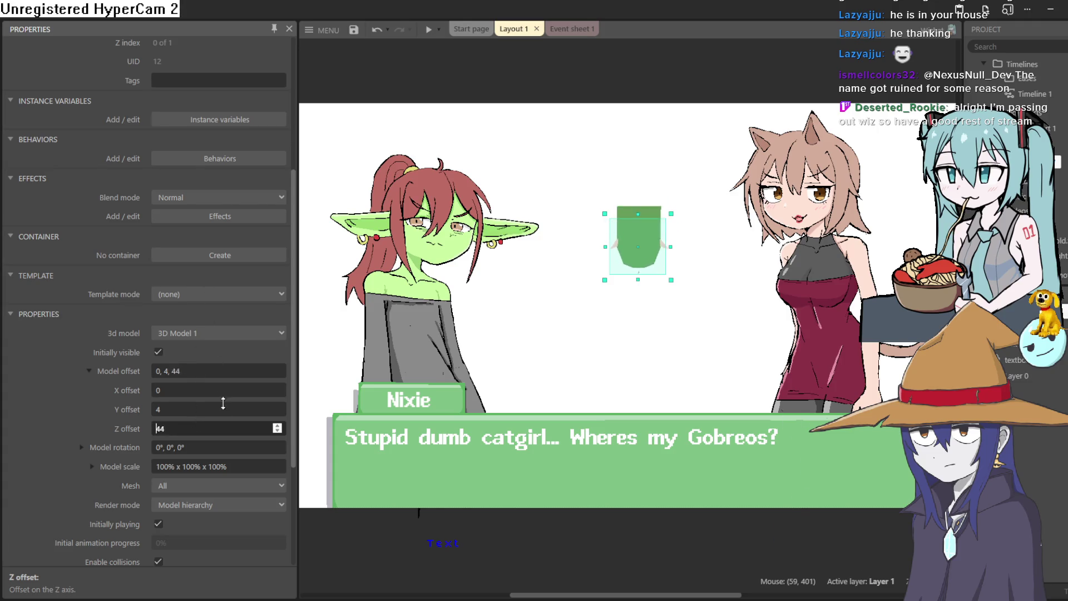
Nudge the X offset and rotate the model around its Y axis to 97.6°.
mouse_move(201, 392)
mouse_down()
mouse_move(202, 336)
mouse_move(219, 310)
mouse_move(282, 268)
mouse_move(197, 409)
mouse_move(197, 262)
mouse_move(197, 412)
mouse_up()
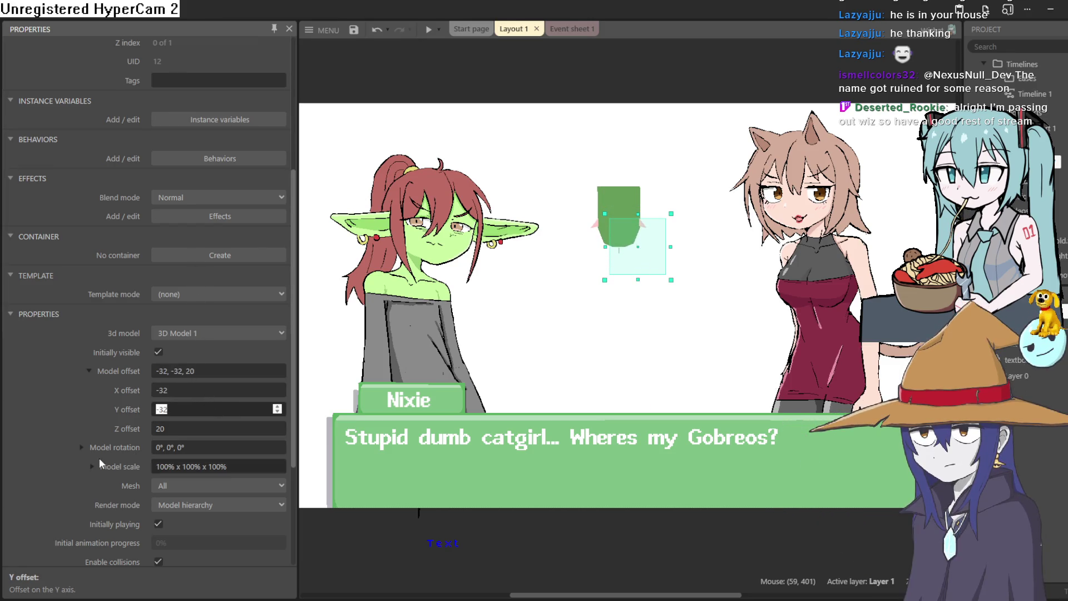
click(82, 448)
mouse_move(161, 486)
mouse_down()
mouse_move(156, 429)
mouse_move(212, 454)
mouse_up()
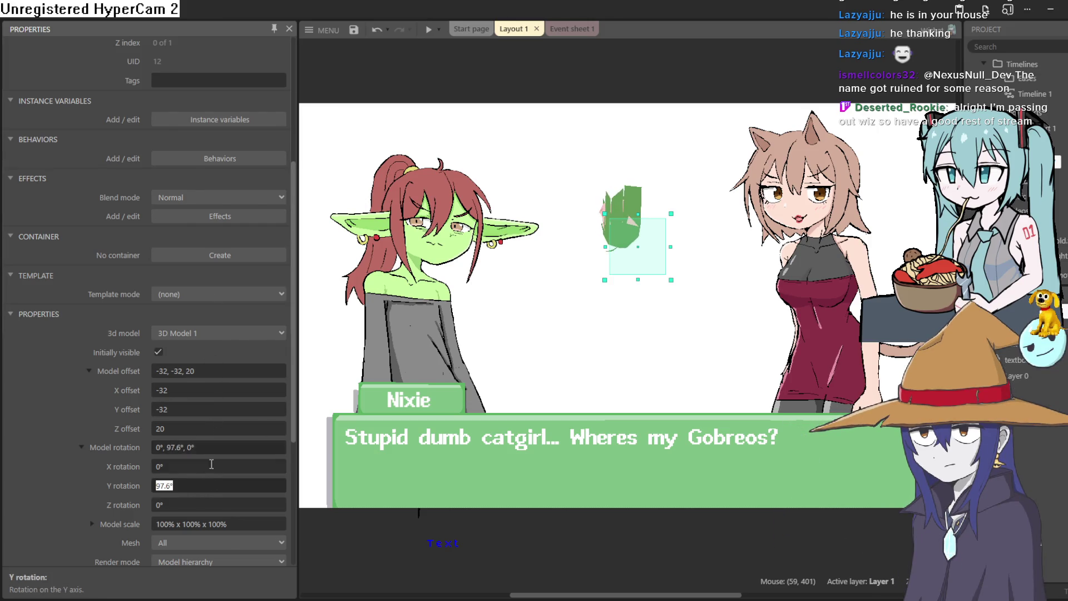
Rotate the head to 342.2°, 180.4°, 182.8°, raise Z offset to 509, and centre it on the canvas.
drag(241, 490, 240, 345)
mouse_move(226, 466)
mouse_down()
mouse_move(231, 397)
mouse_move(236, 463)
mouse_up()
drag(223, 507, 239, 352)
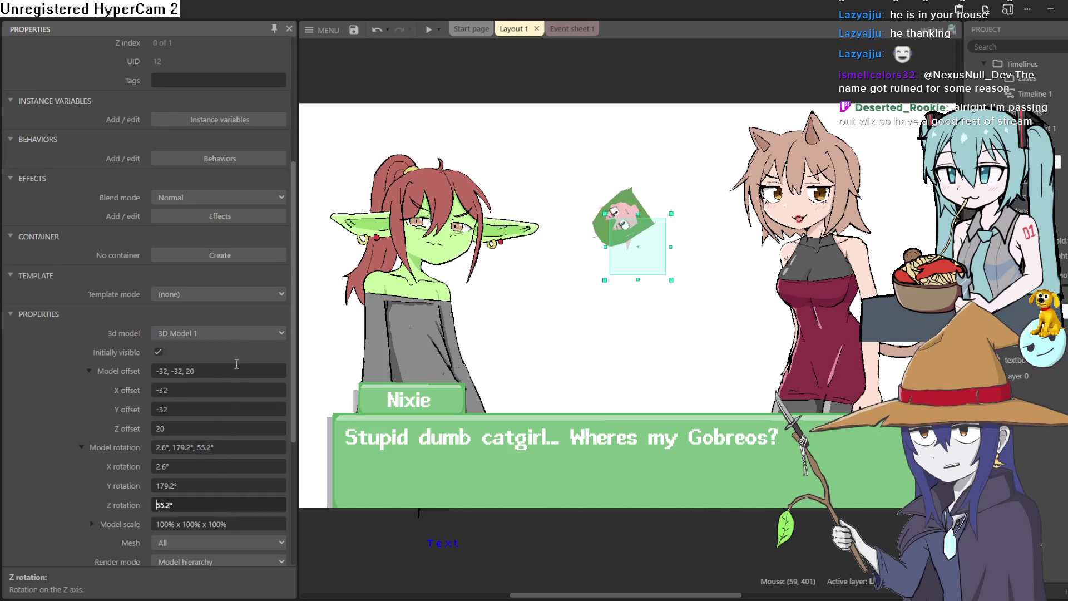
text(90)
key(Return)
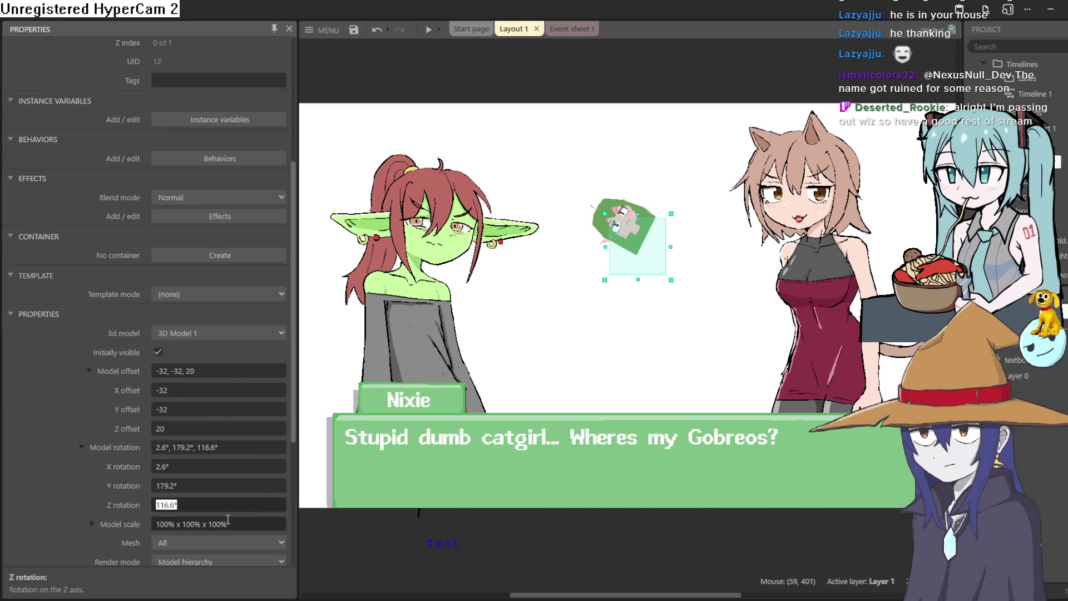
mouse_move(214, 501)
mouse_down()
mouse_move(227, 480)
mouse_move(226, 498)
mouse_up()
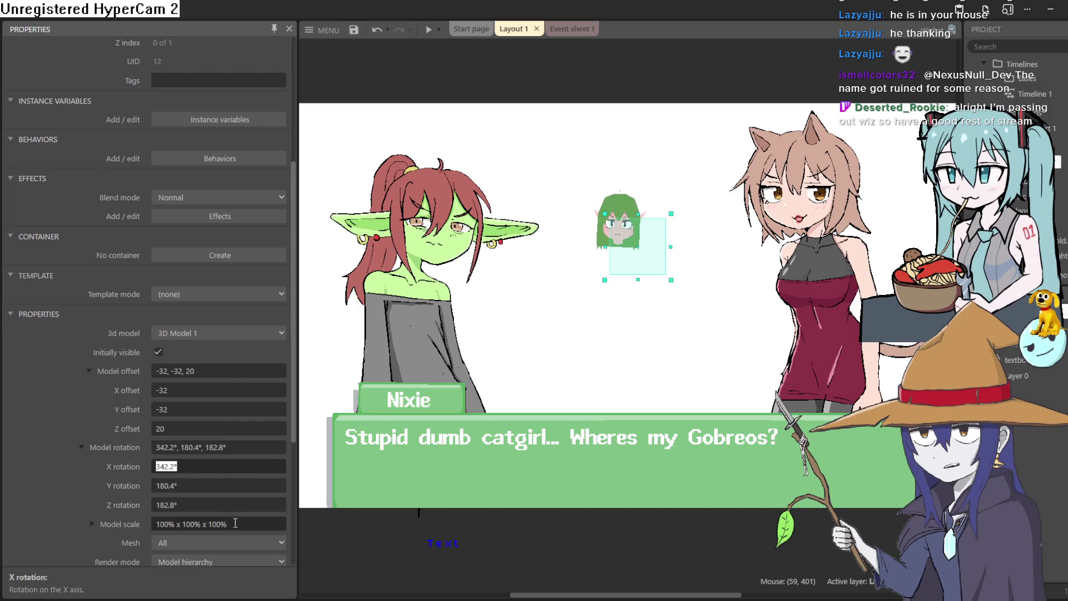
mouse_move(214, 429)
mouse_down()
mouse_move(288, 145)
mouse_move(660, 83)
mouse_up()
mouse_move(636, 234)
mouse_down()
mouse_move(640, 356)
mouse_move(649, 290)
mouse_up()
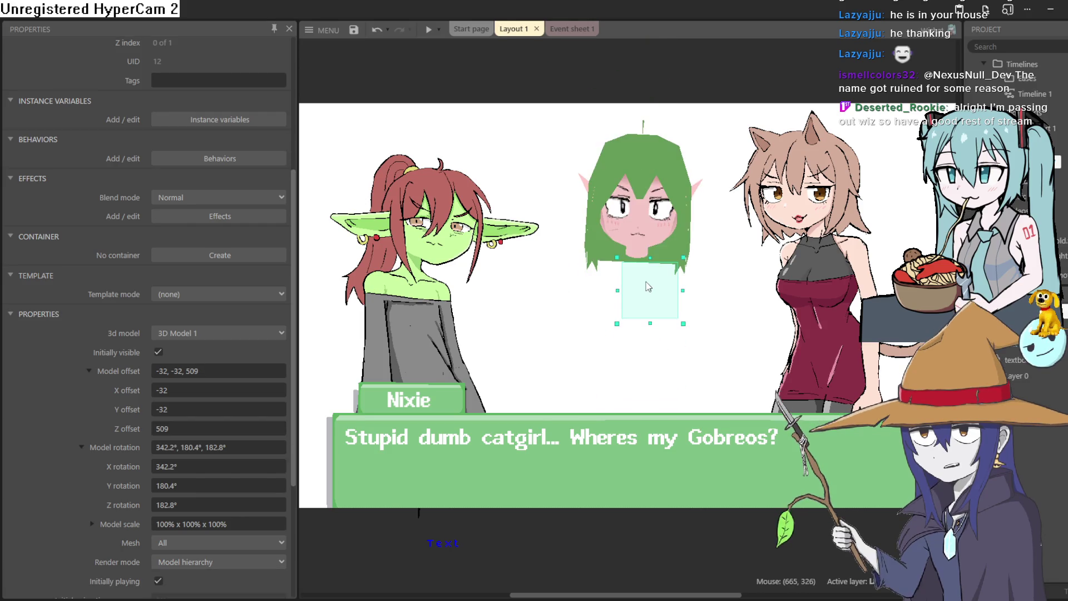
Change the head's Sampling from Auto to Nearest in the Common properties.
scroll(222, 365, down, 4)
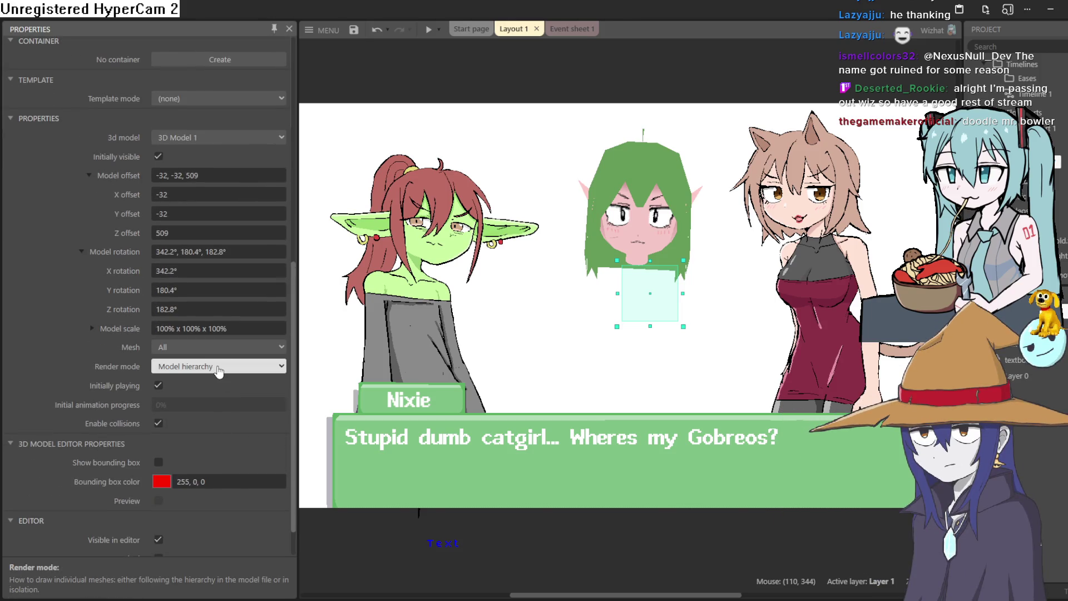
scroll(268, 234, up, 5)
click(234, 158)
click(216, 188)
Zoom and pan the layout view around the green-haired head.
scroll(605, 229, up, 1)
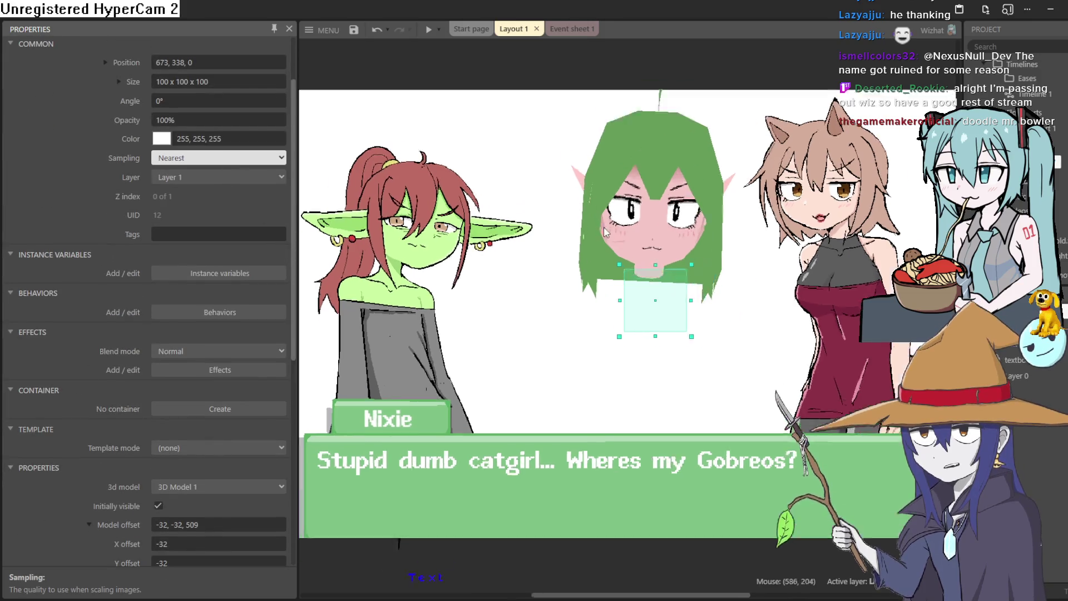
scroll(606, 229, up, 5)
scroll(710, 233, down, 8)
scroll(664, 239, up, 5)
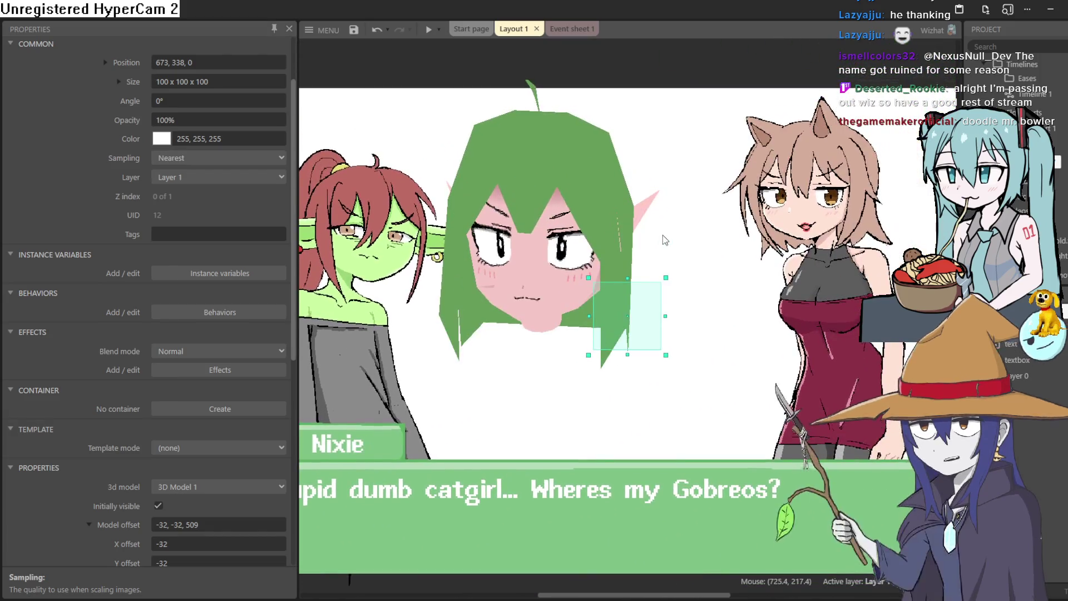
scroll(663, 239, up, 10)
scroll(687, 216, down, 2)
scroll(687, 217, up, 2)
scroll(686, 219, down, 10)
scroll(686, 220, down, 3)
scroll(679, 233, up, 5)
scroll(673, 253, down, 2)
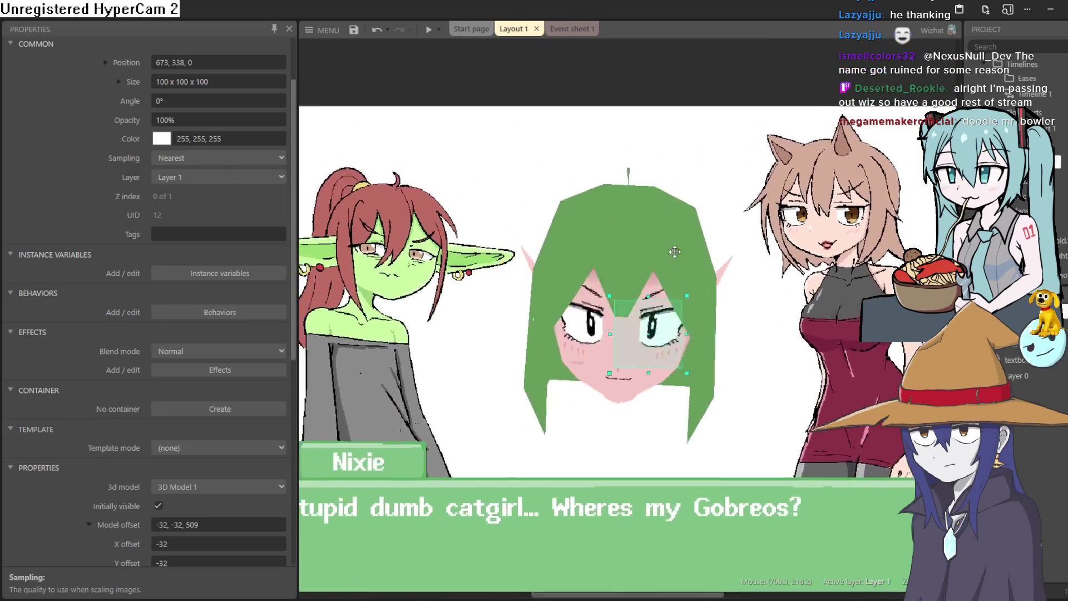
scroll(639, 240, up, 2)
scroll(696, 250, down, 3)
scroll(730, 265, up, 3)
mouse_move(730, 265)
mouse_down()
mouse_move(710, 329)
mouse_move(624, 222)
mouse_move(660, 254)
mouse_move(631, 212)
mouse_move(681, 245)
mouse_move(665, 239)
mouse_move(659, 200)
mouse_move(697, 275)
mouse_move(694, 241)
mouse_up()
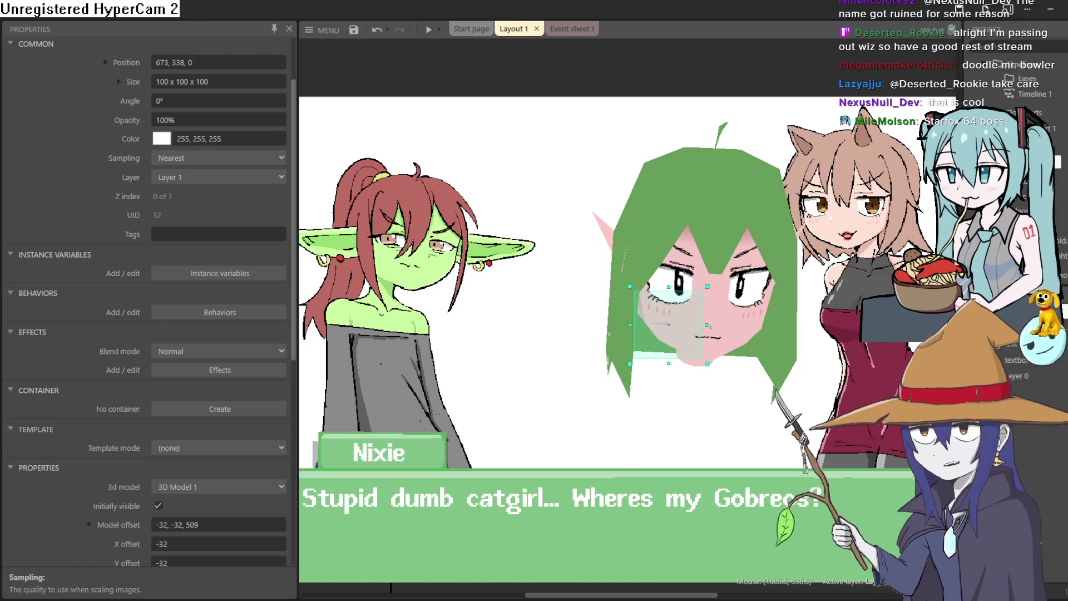
mouse_move(802, 346)
mouse_down()
mouse_move(785, 336)
mouse_move(782, 306)
mouse_move(791, 320)
mouse_up()
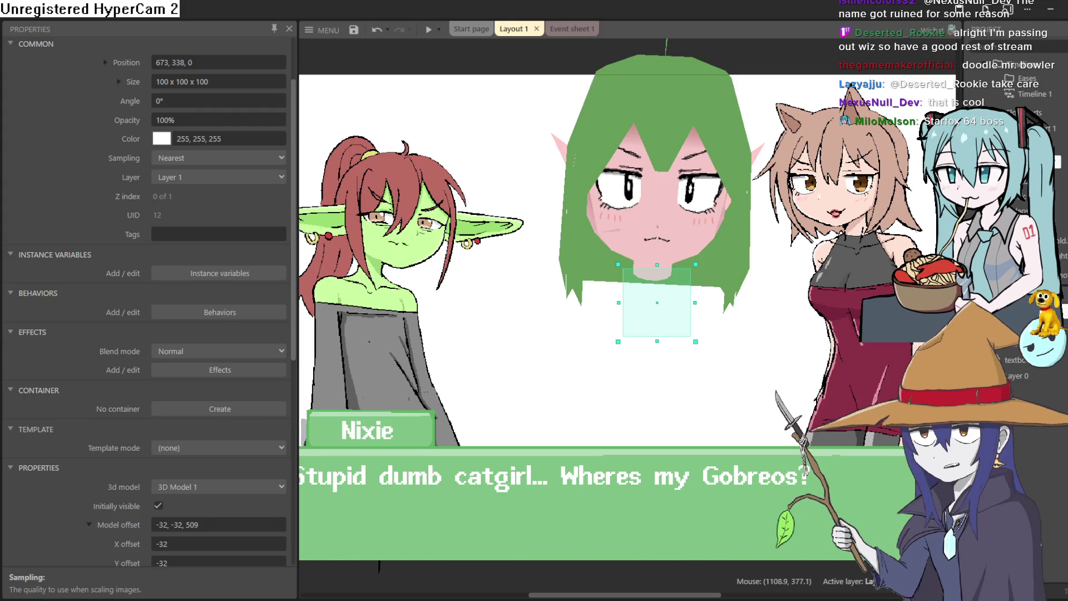
mouse_move(762, 297)
mouse_down()
mouse_move(751, 287)
mouse_move(776, 312)
mouse_move(754, 283)
mouse_up()
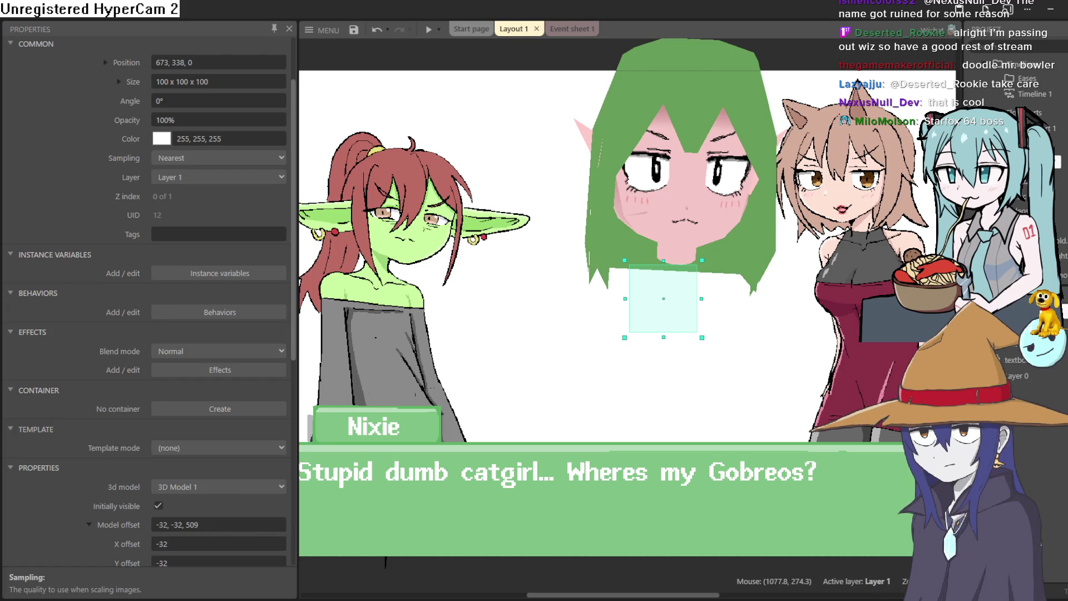
mouse_move(819, 339)
mouse_down()
mouse_move(796, 365)
mouse_move(796, 350)
mouse_move(816, 351)
mouse_move(813, 378)
mouse_move(786, 373)
mouse_move(821, 356)
mouse_move(814, 320)
mouse_move(813, 368)
mouse_move(810, 352)
mouse_up()
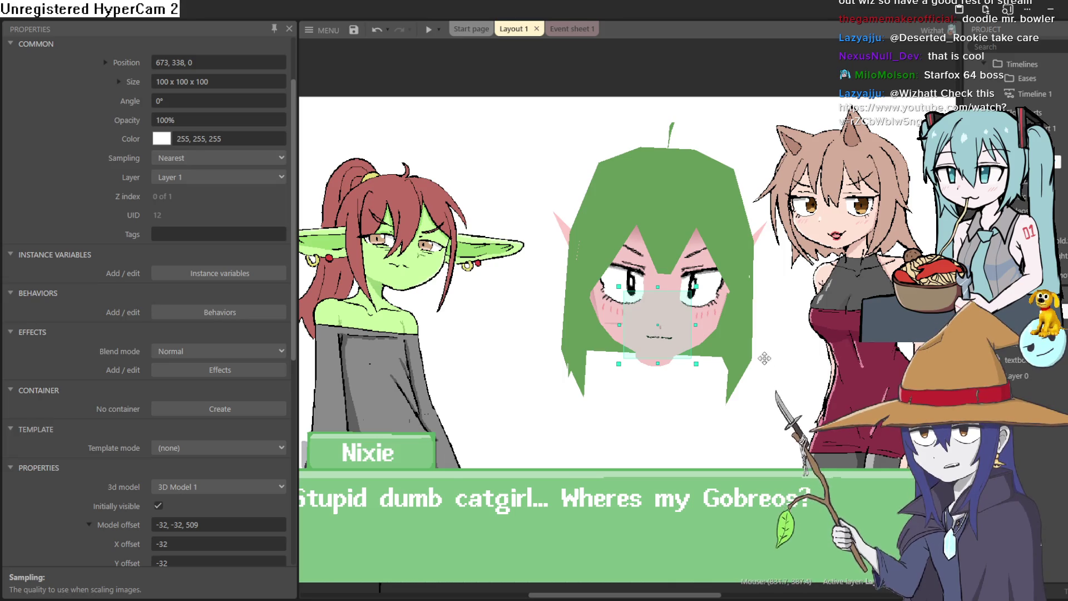
mouse_move(760, 336)
mouse_down()
mouse_move(714, 359)
mouse_move(839, 353)
mouse_move(739, 341)
mouse_move(728, 328)
mouse_move(792, 371)
mouse_move(740, 345)
mouse_move(696, 262)
mouse_move(715, 314)
mouse_move(699, 285)
mouse_move(717, 296)
mouse_move(726, 263)
mouse_move(718, 290)
mouse_move(707, 278)
mouse_move(701, 292)
mouse_up()
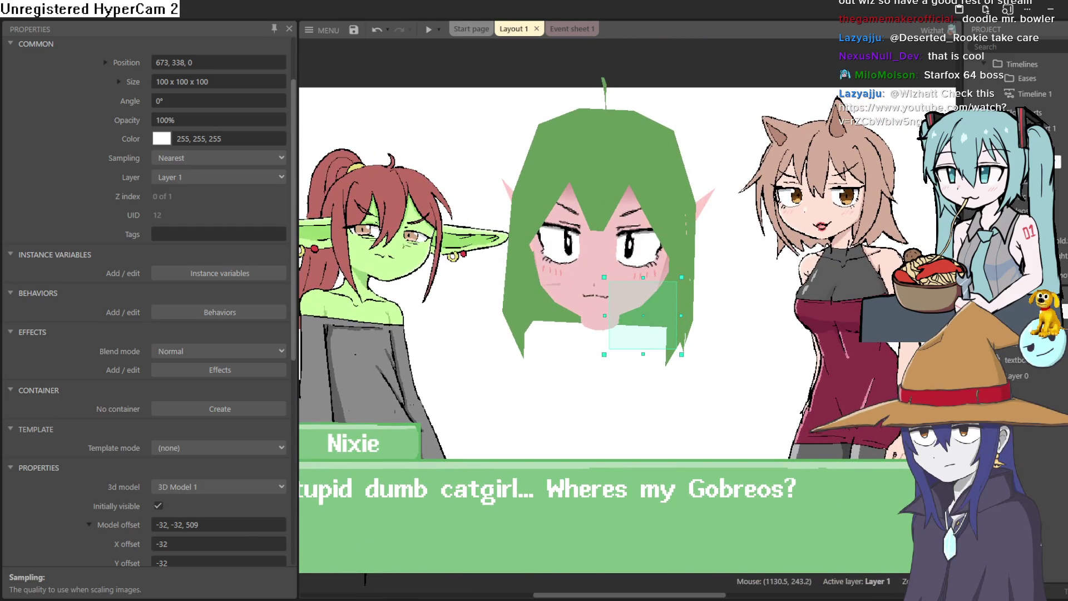
key(Escape)
Uncheck Layer 1's Visible in editor to hide the green head, then zoom out.
click(161, 506)
scroll(698, 351, down, 5)
scroll(702, 356, up, 5)
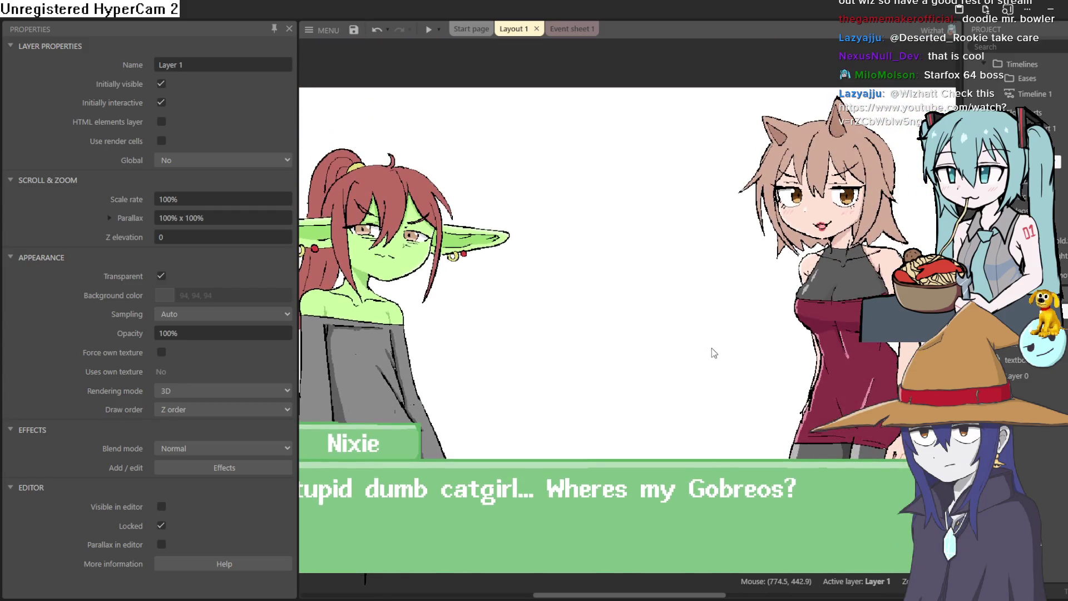
ctrl+scroll(712, 348, down, 2)
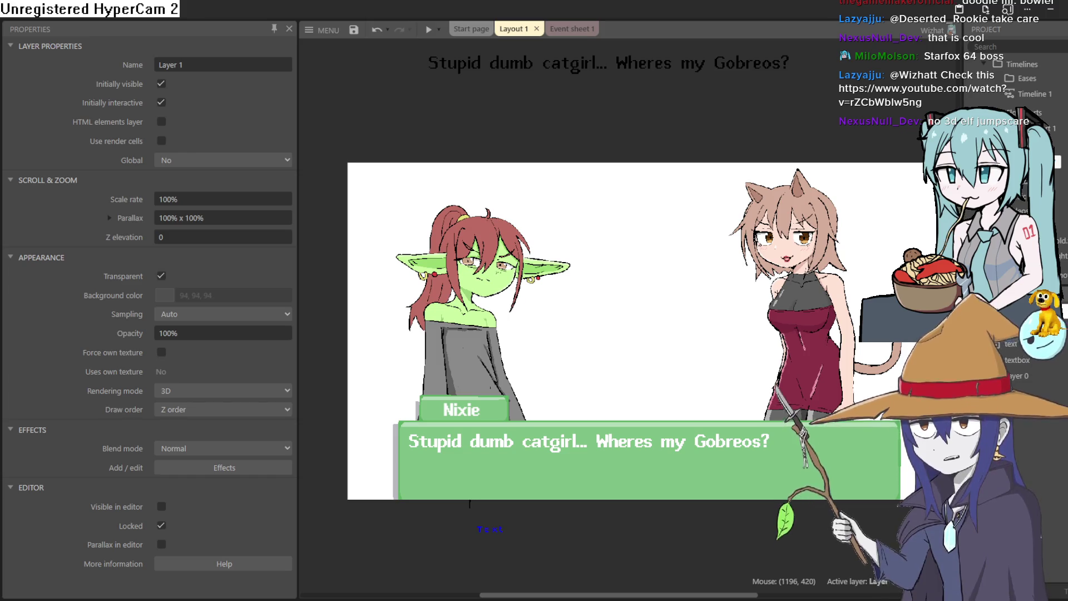
Show Layout 1's 1280 x 720 properties and pan around the layout.
click(791, 253)
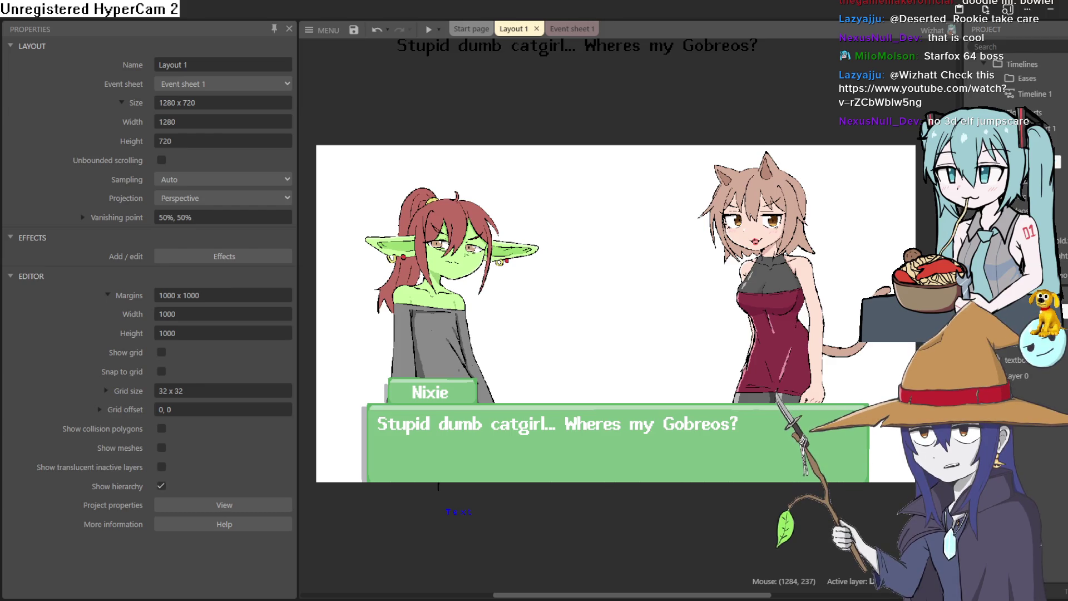
mouse_move(703, 259)
mouse_down()
mouse_move(704, 277)
mouse_move(702, 266)
mouse_up()
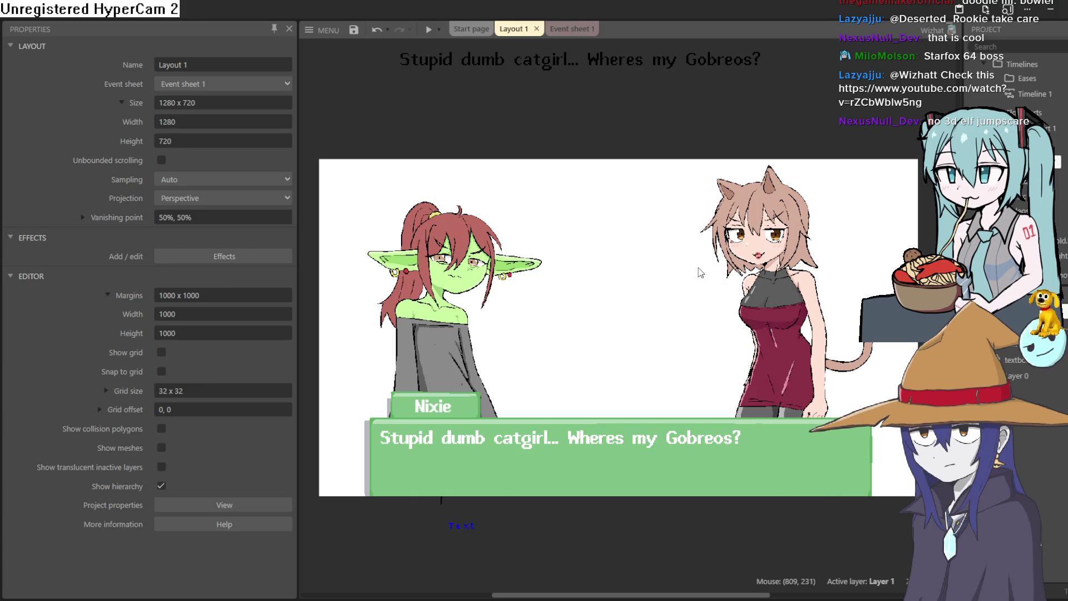
mouse_move(684, 289)
mouse_down()
mouse_move(670, 306)
mouse_move(681, 286)
mouse_up()
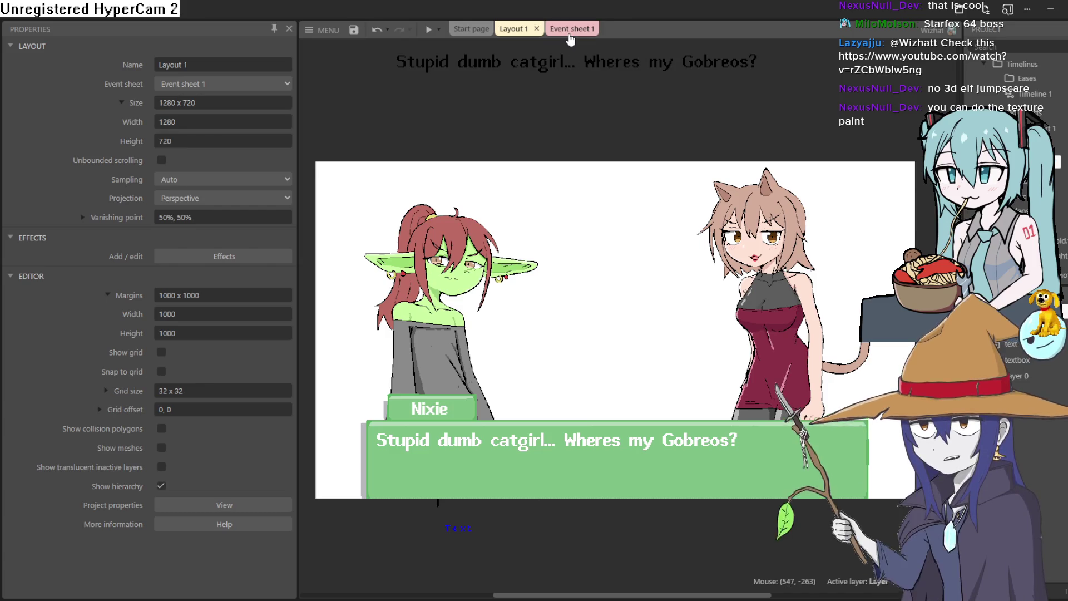
mouse_move(594, 191)
mouse_down()
mouse_move(589, 66)
mouse_move(575, 64)
mouse_move(609, 99)
mouse_up()
click(565, 28)
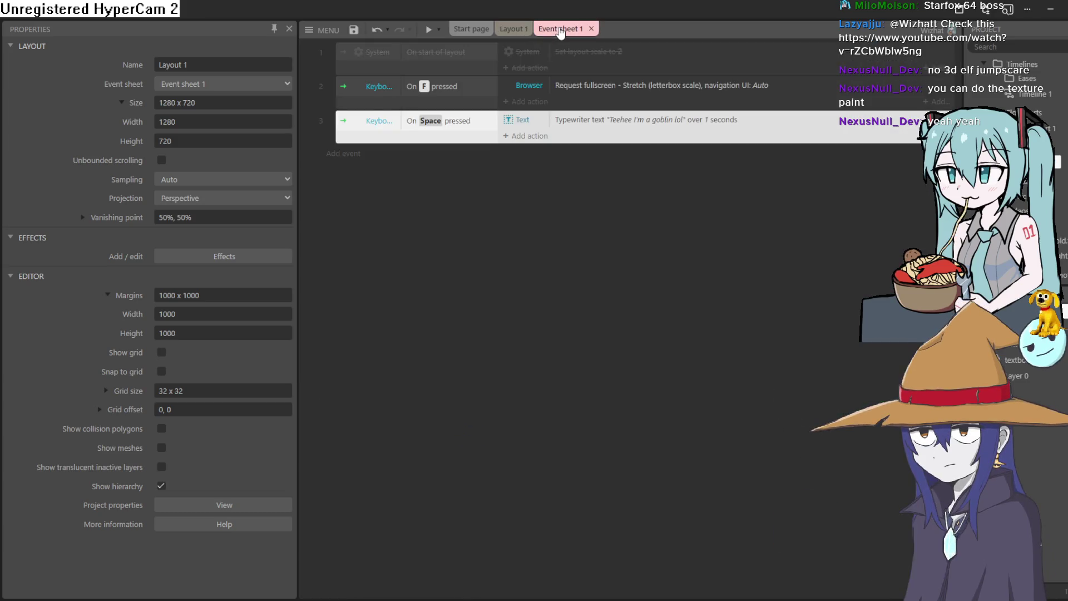
click(579, 62)
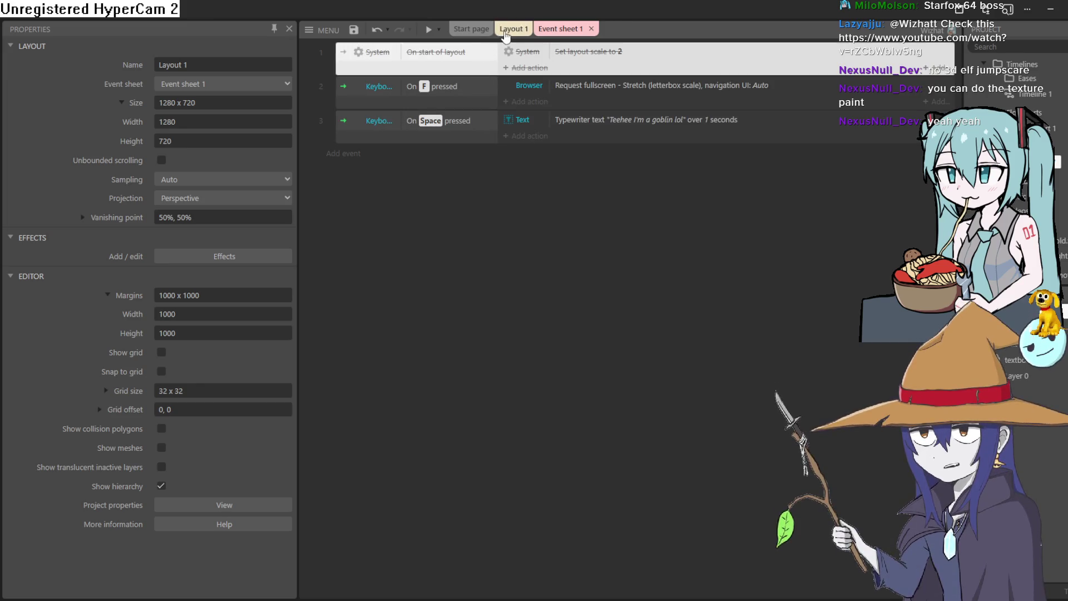
click(506, 33)
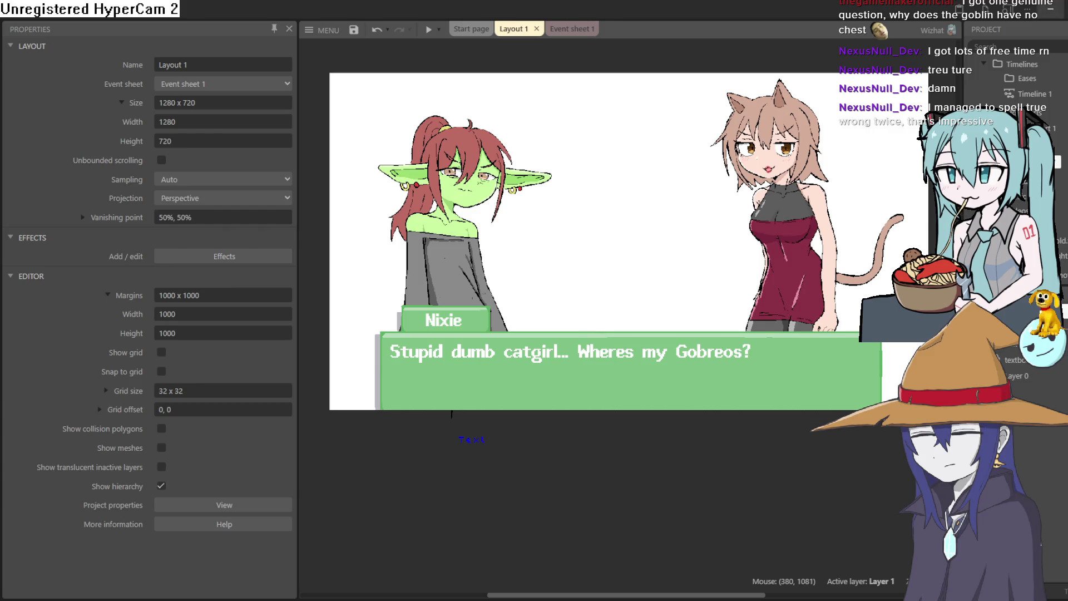
scroll(601, 231, up, 2)
mouse_move(608, 267)
mouse_down()
mouse_move(608, 279)
mouse_move(612, 255)
mouse_up()
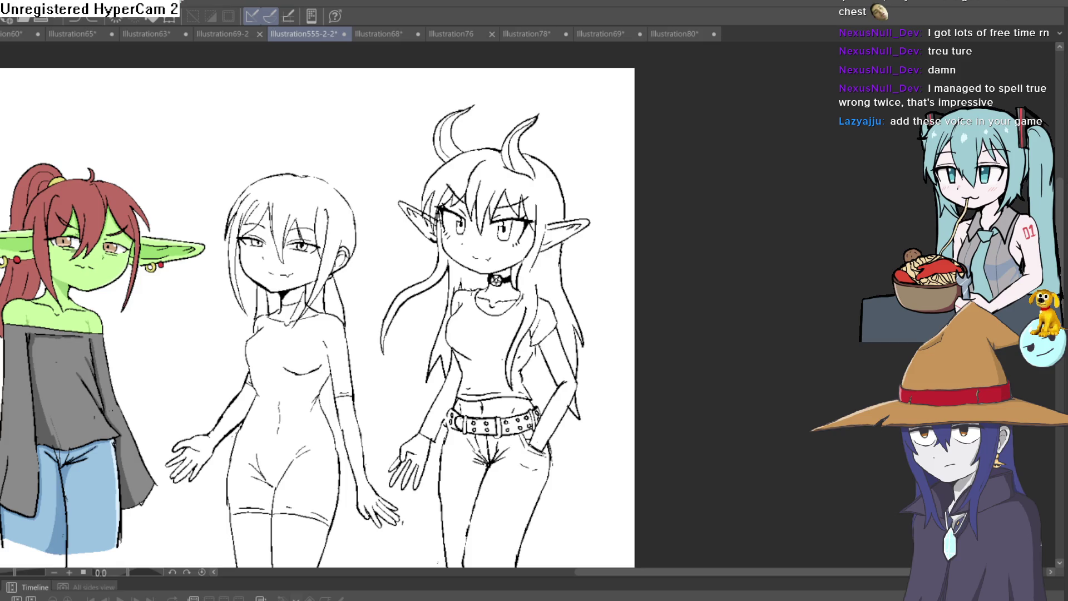
Switch from Clip Studio Paint to Blockbench with Alt+Tab.
key(alt+Tab)
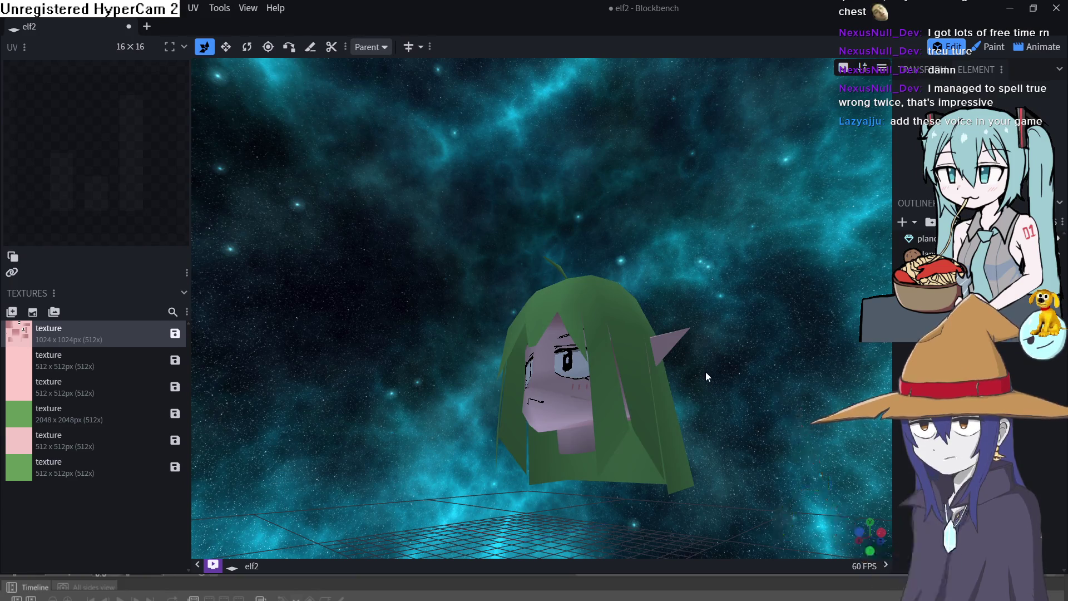
Set Blockbench's Preview Scene to Sky around the elf head, then minimize Blockbench.
mouse_move(706, 392)
mouse_down()
mouse_move(710, 411)
mouse_move(628, 338)
mouse_move(654, 411)
mouse_move(729, 388)
mouse_move(672, 409)
mouse_move(725, 392)
mouse_move(705, 386)
mouse_up()
click(882, 68)
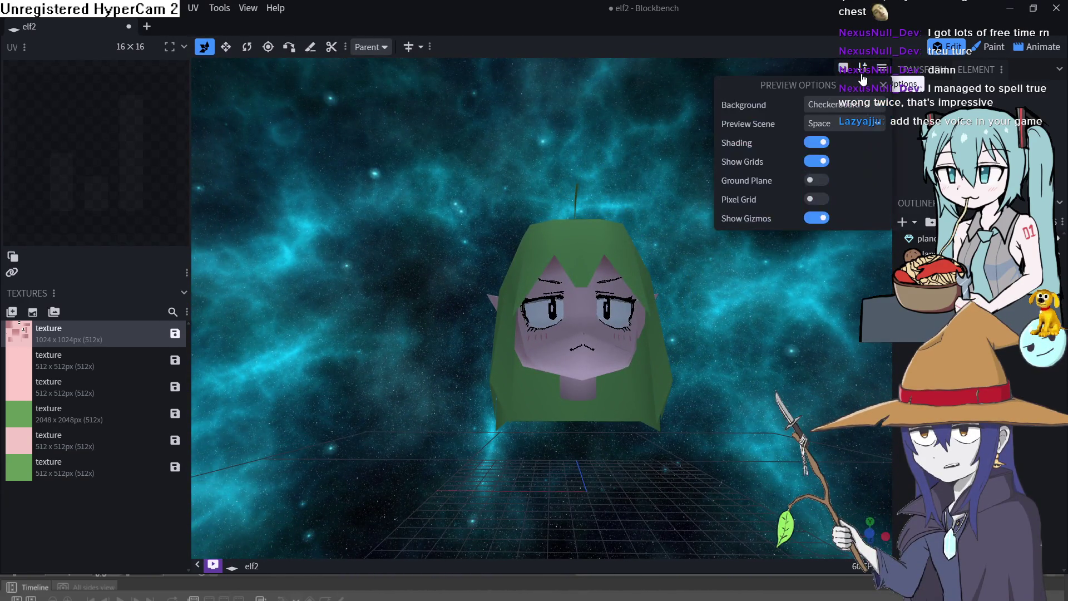
click(844, 127)
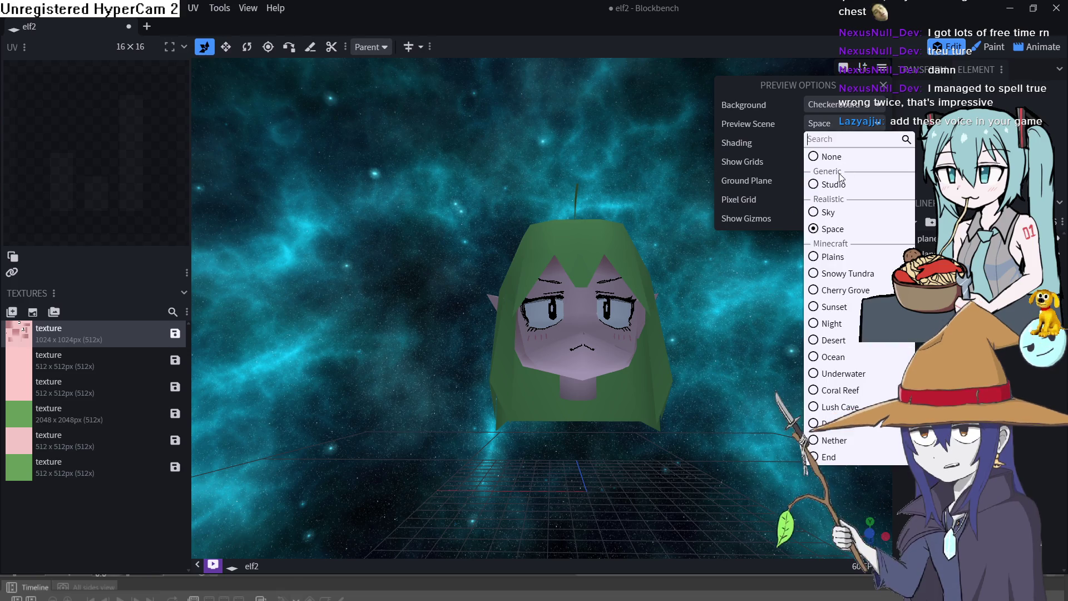
click(823, 213)
mouse_move(736, 379)
mouse_down()
mouse_move(646, 392)
mouse_move(677, 376)
mouse_move(746, 380)
mouse_move(738, 402)
mouse_move(734, 373)
mouse_move(712, 389)
mouse_move(740, 400)
mouse_up()
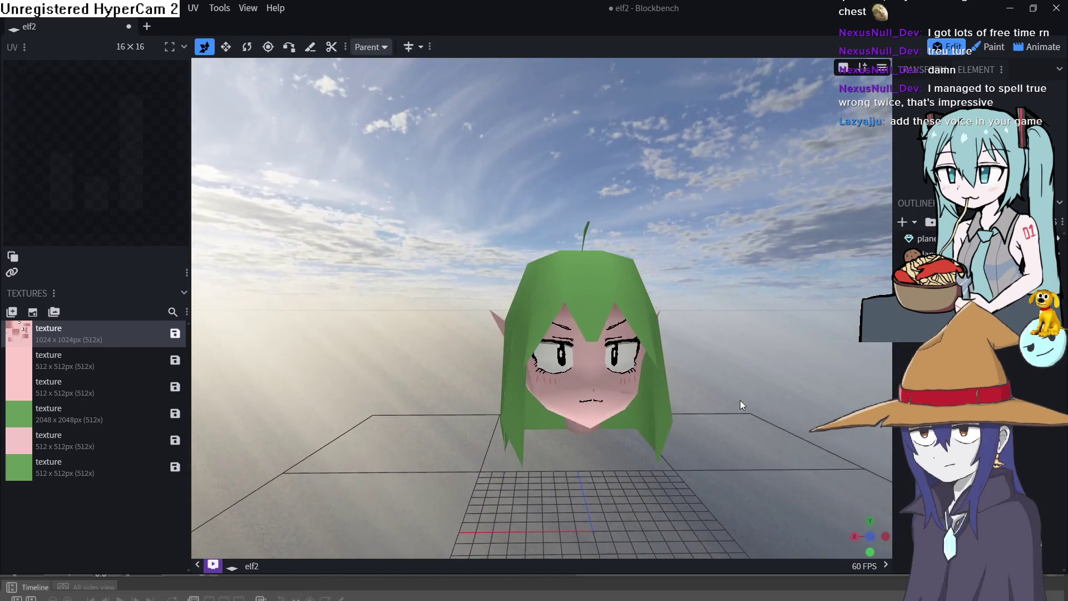
click(1009, 10)
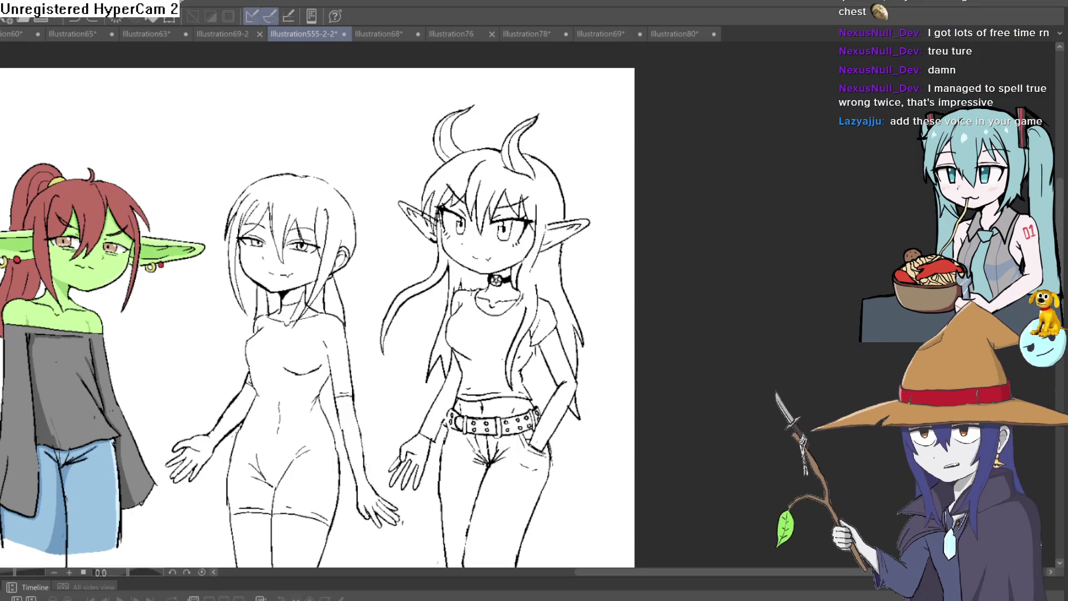
Zoom and pan across the character lineup.
drag(578, 127, 611, 118)
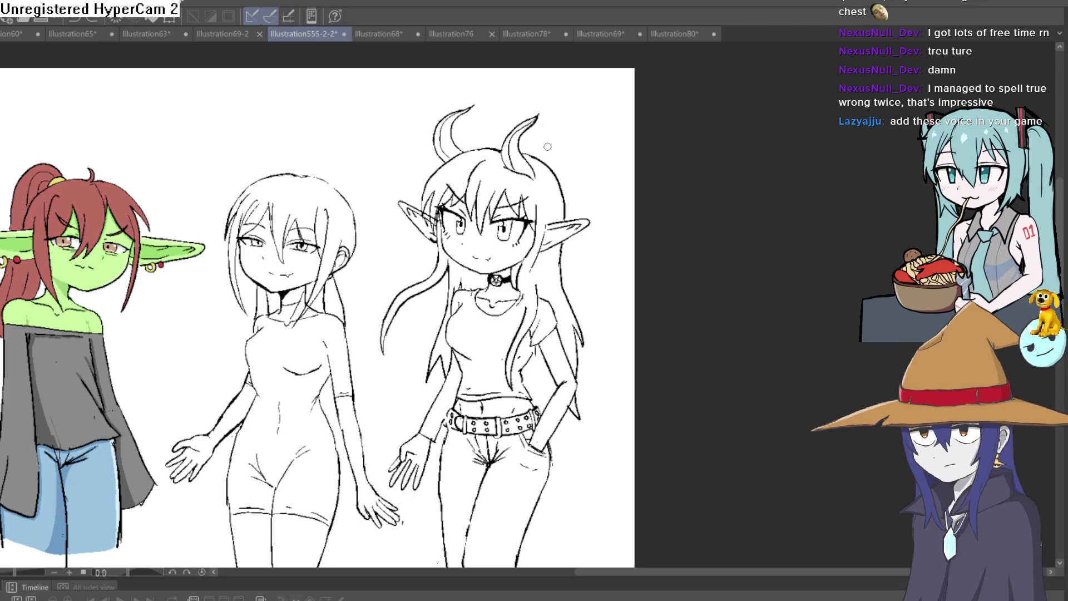
scroll(542, 150, down, 2)
scroll(558, 192, up, 2)
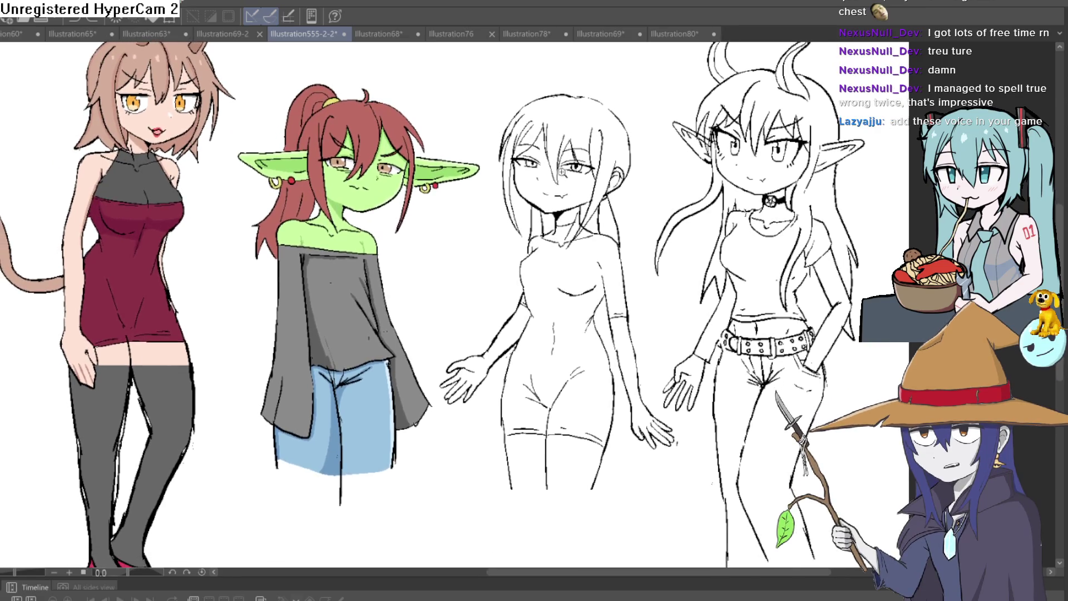
scroll(474, 217, up, 3)
scroll(474, 217, down, 3)
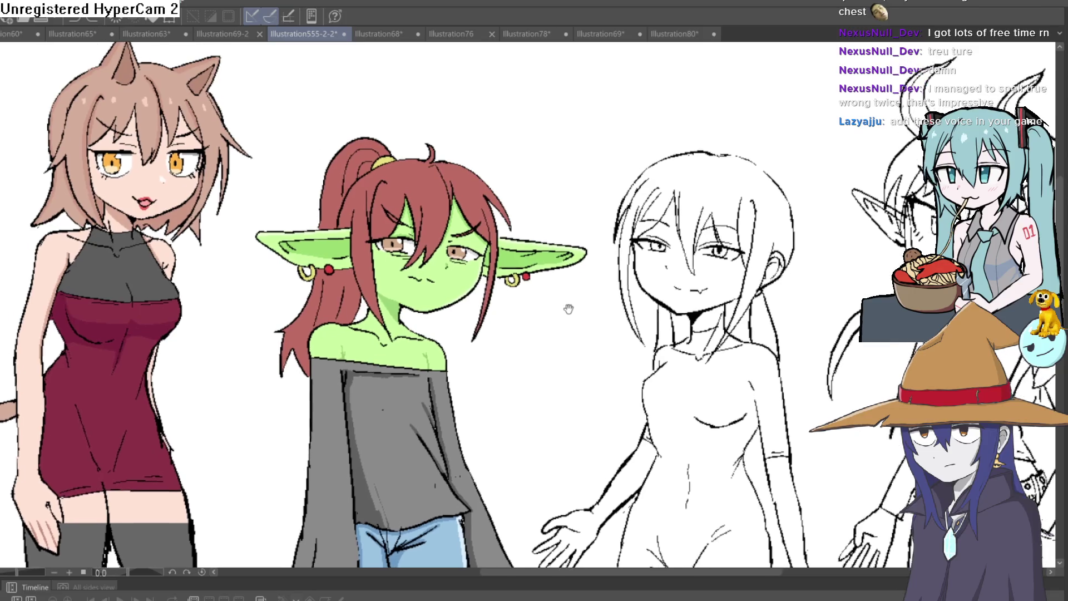
scroll(557, 326, up, 1)
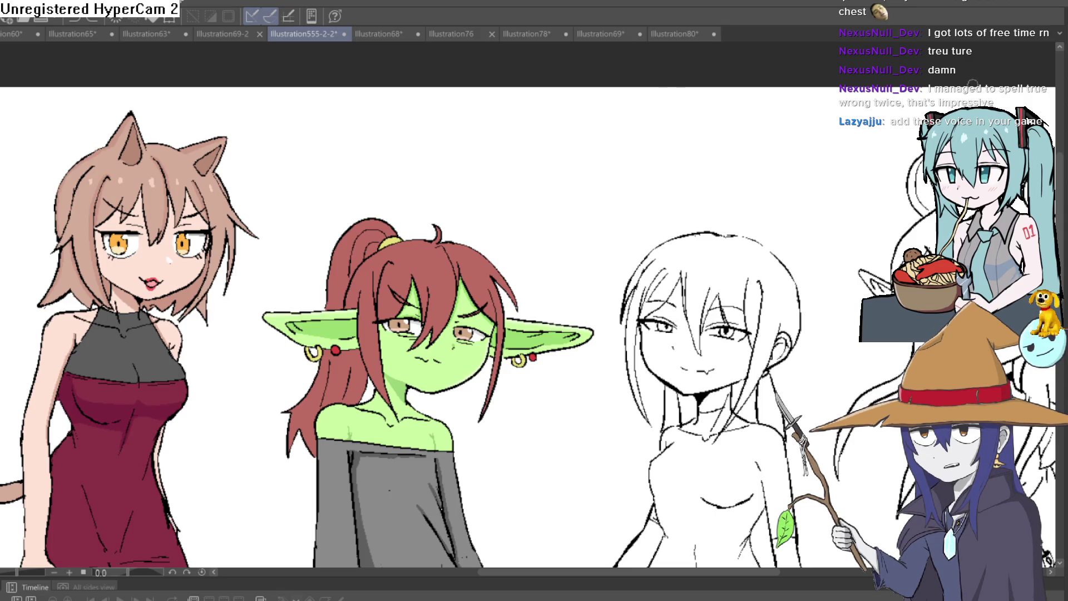
scroll(672, 308, right, 4)
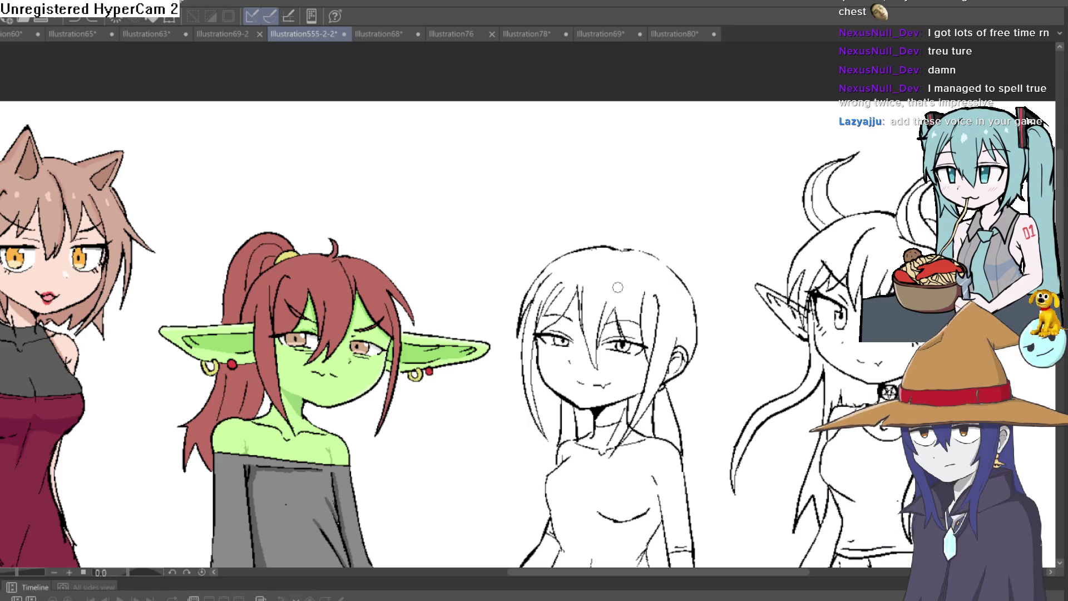
Centre the horned elf girl, zoom in on her face and belt, then zoom out to fit all four characters.
drag(746, 336, 673, 230)
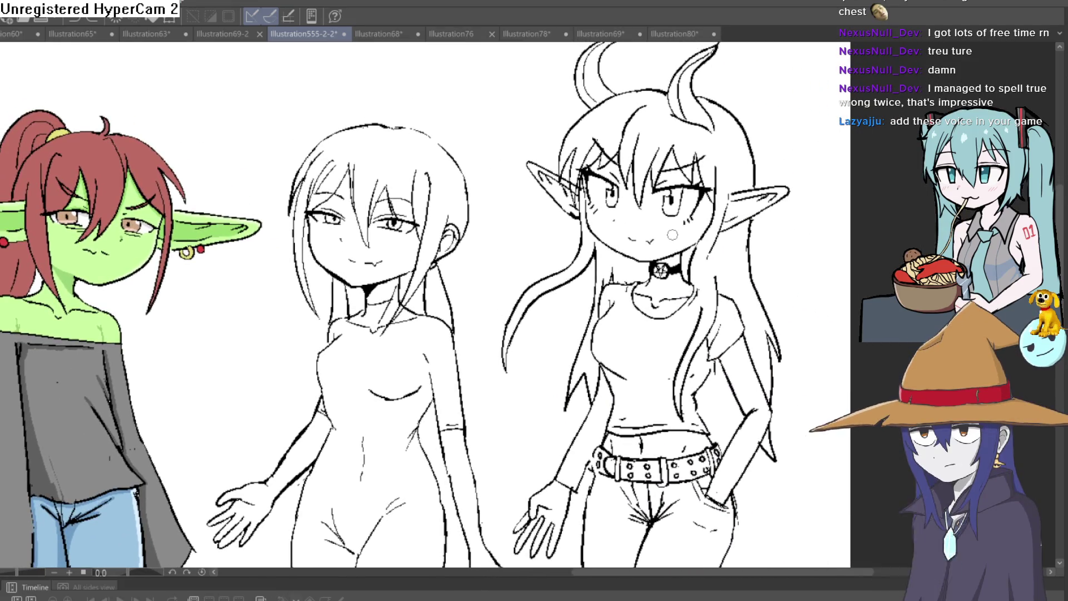
scroll(672, 231, down, 3)
scroll(642, 456, up, 6)
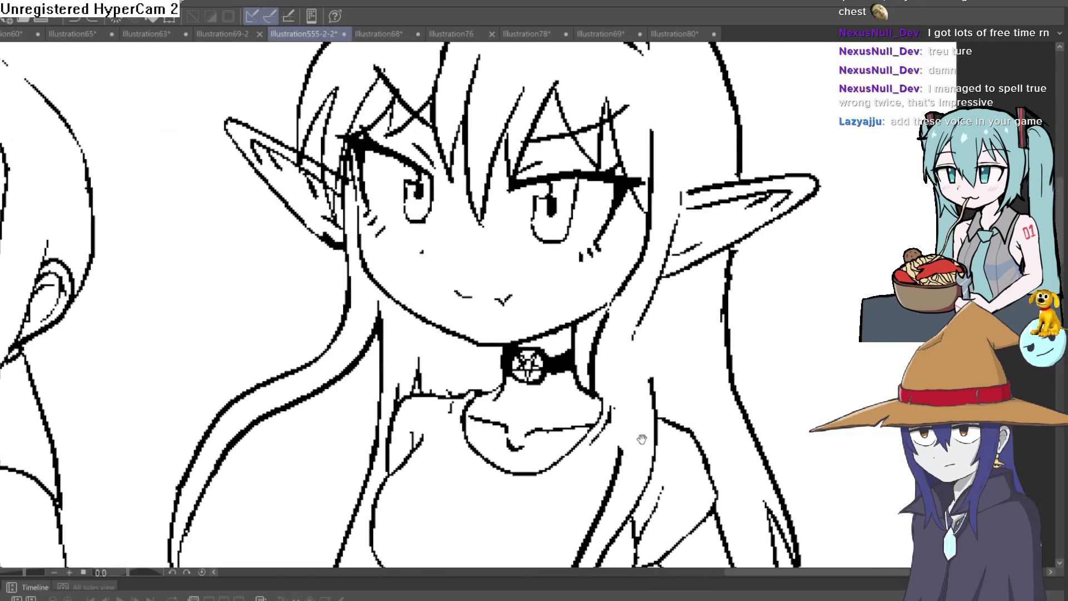
scroll(445, 311, down, 1)
scroll(362, 173, up, 1)
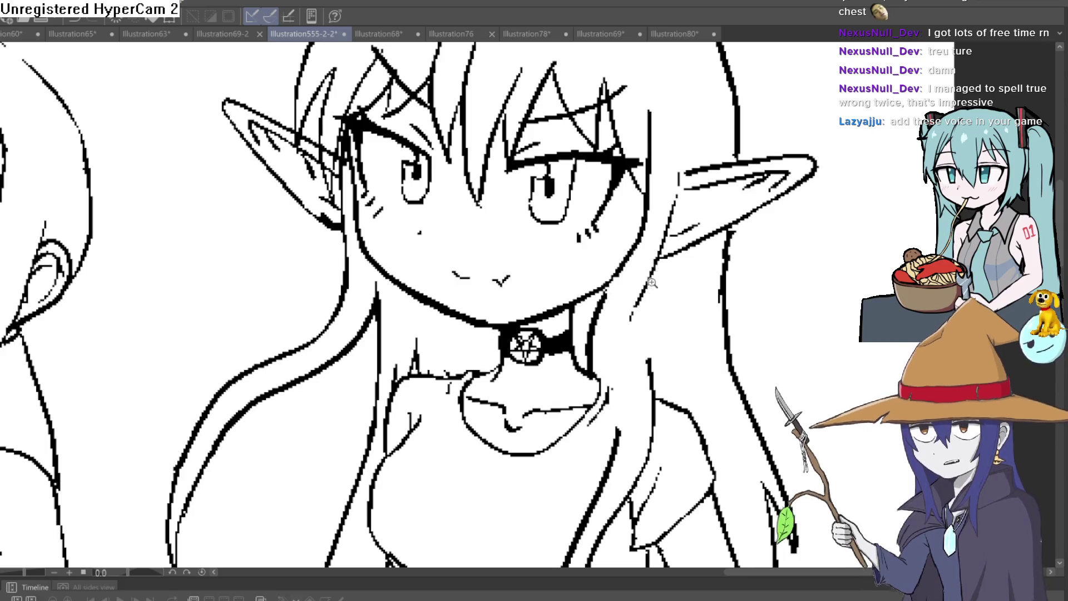
scroll(654, 282, down, 5)
scroll(666, 242, up, 3)
scroll(629, 199, up, 4)
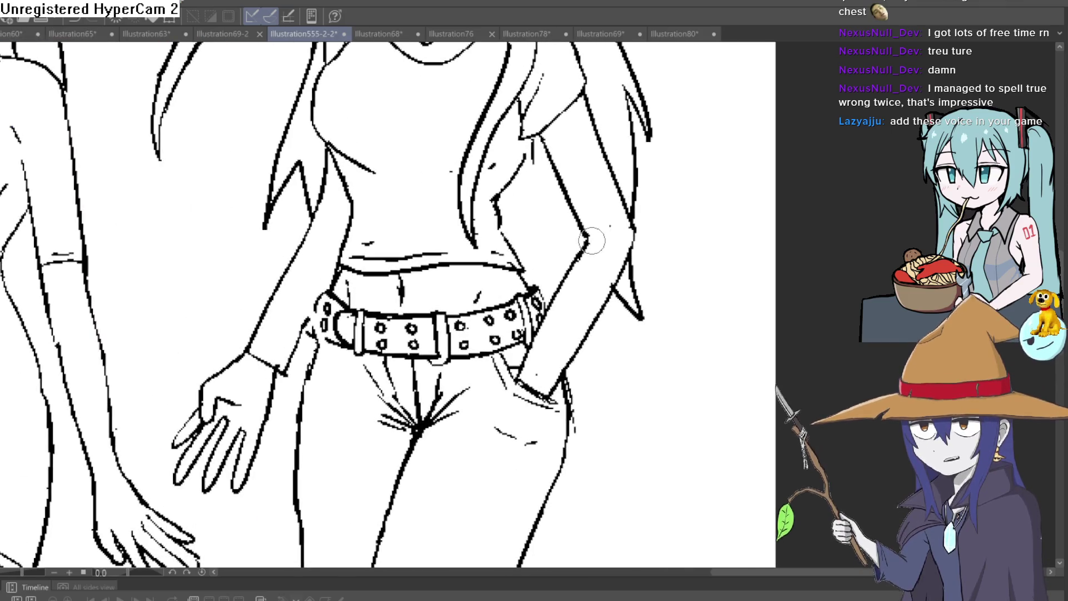
scroll(606, 233, down, 3)
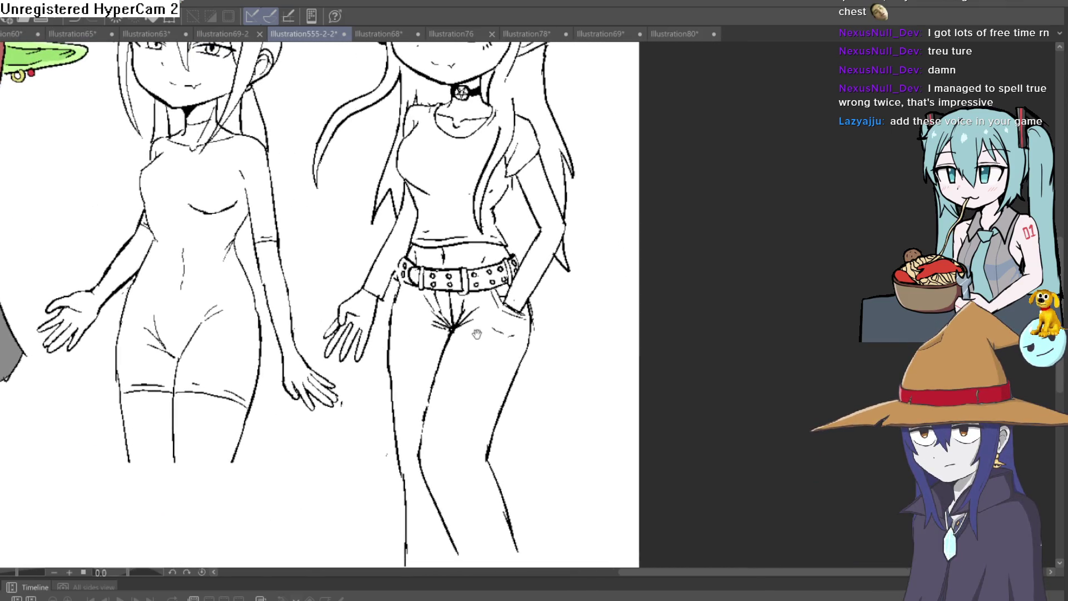
scroll(603, 334, down, 4)
scroll(570, 386, up, 1)
scroll(562, 376, up, 5)
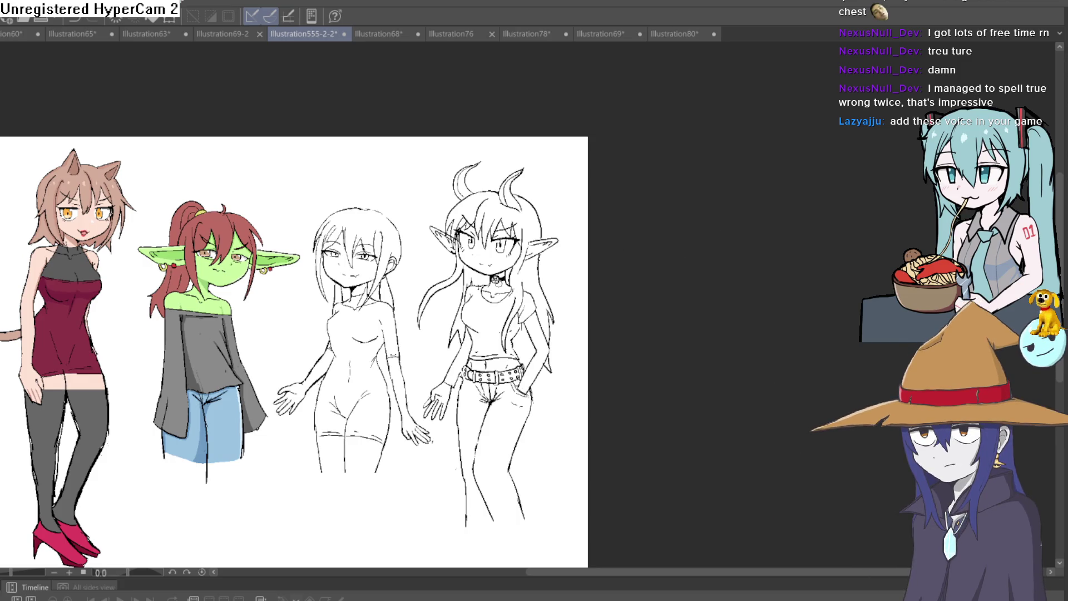
Zoom in closely on the pale-haired elf's chest and the elf sketches.
click(495, 306)
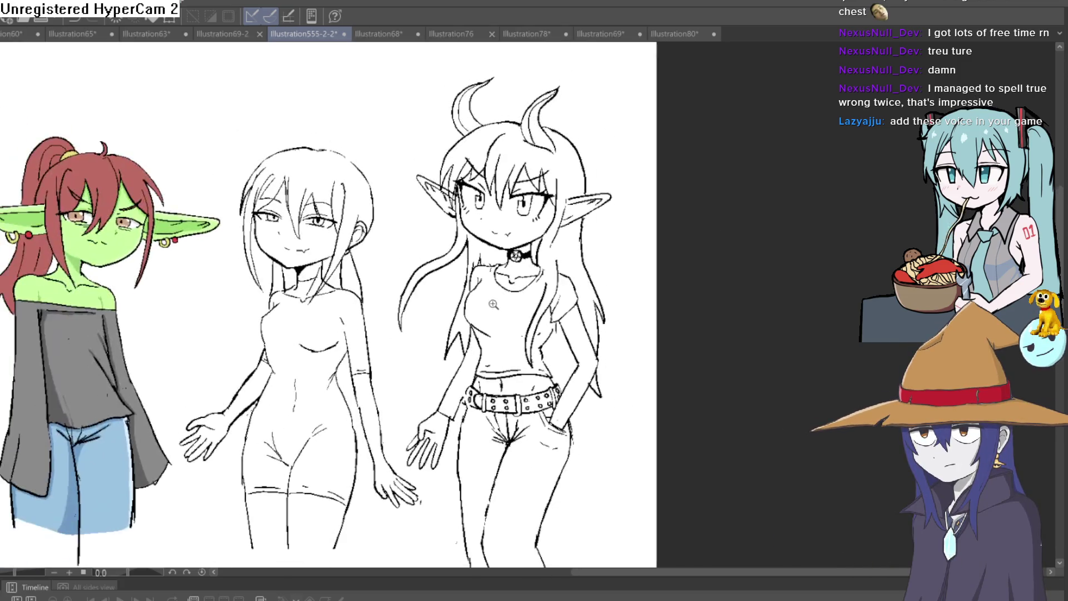
click(494, 306)
click(494, 306)
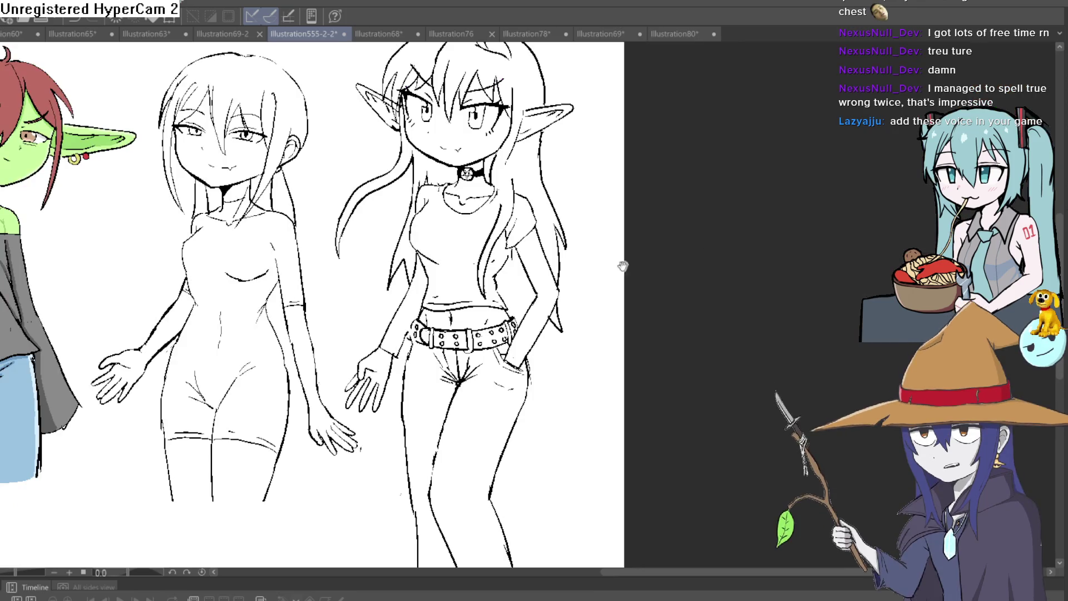
Pan over the elf girl's belt and legs, then zoom out to centre the full lineup.
drag(454, 332, 455, 371)
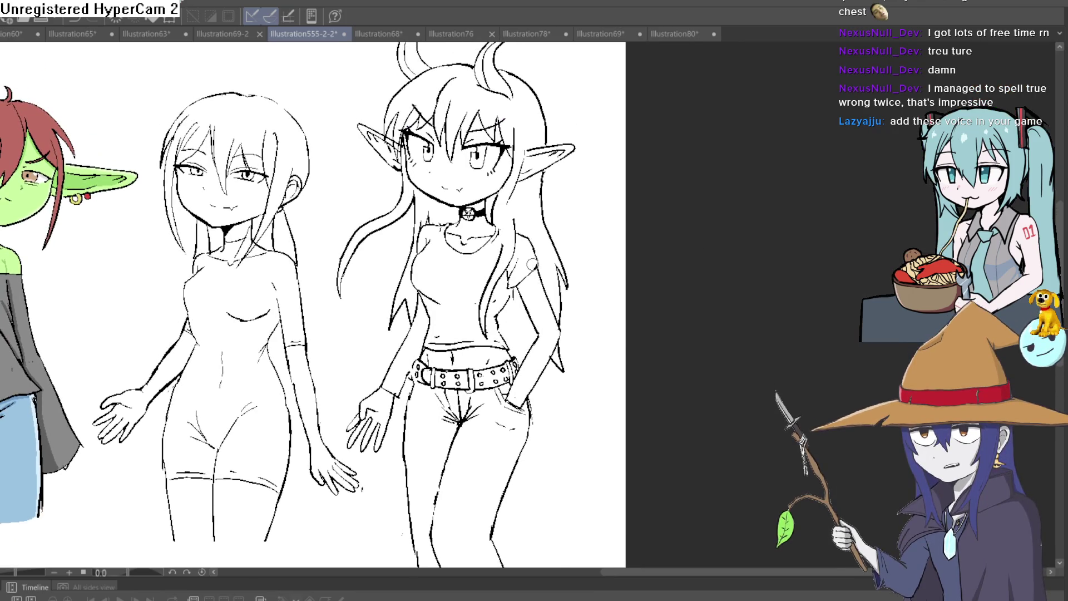
drag(426, 354, 443, 292)
mouse_move(444, 328)
mouse_down()
mouse_move(448, 289)
mouse_move(430, 310)
mouse_up()
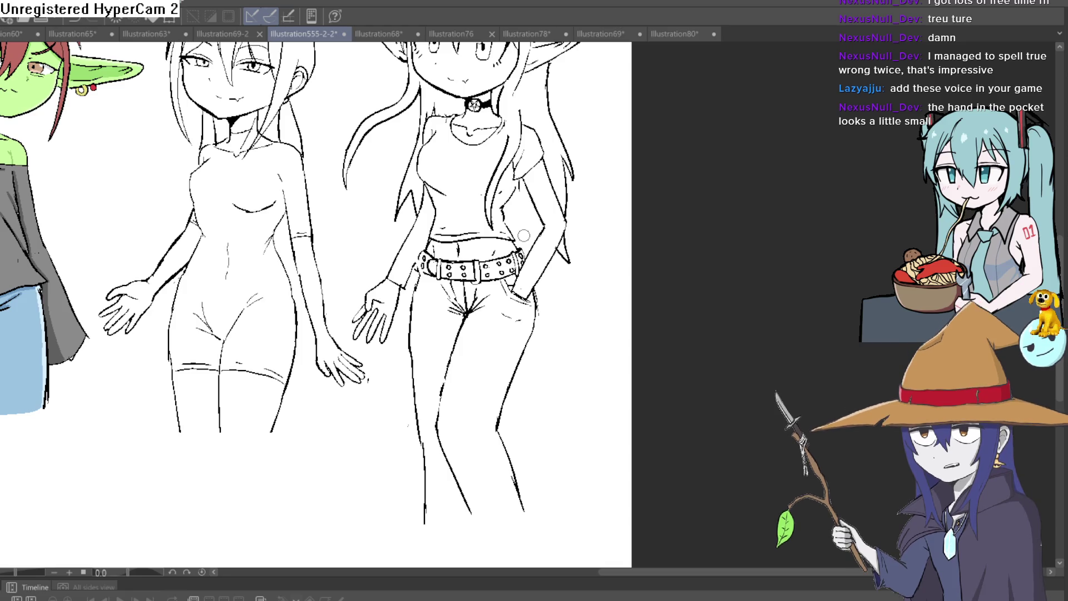
scroll(612, 327, down, 5)
drag(613, 328, 604, 338)
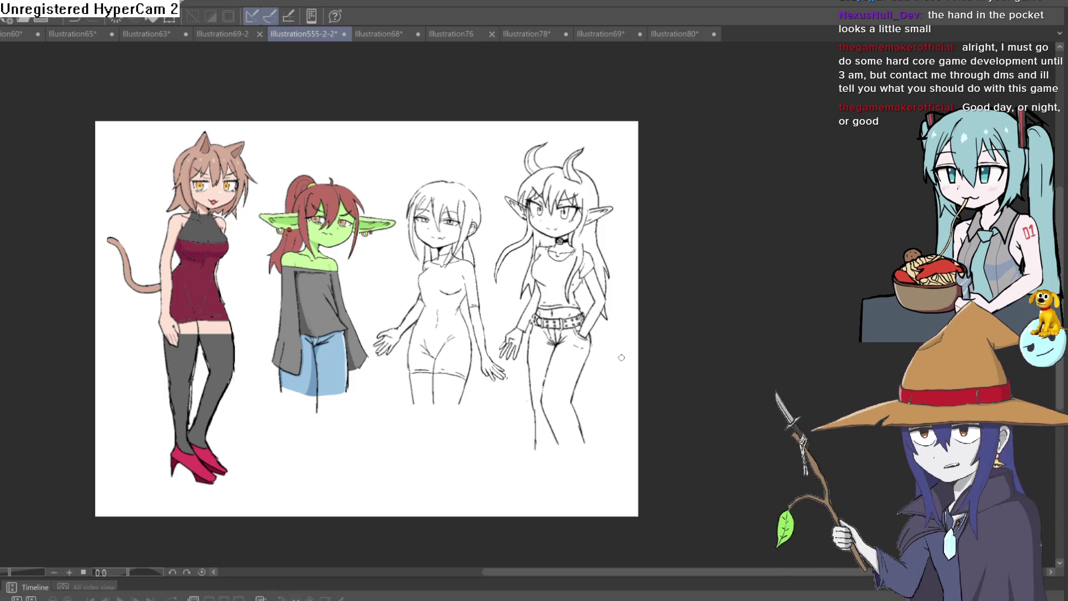
Zoom in and back out slightly, then pan the view onto the two line-art elves.
scroll(615, 370, up, 3)
scroll(665, 316, down, 3)
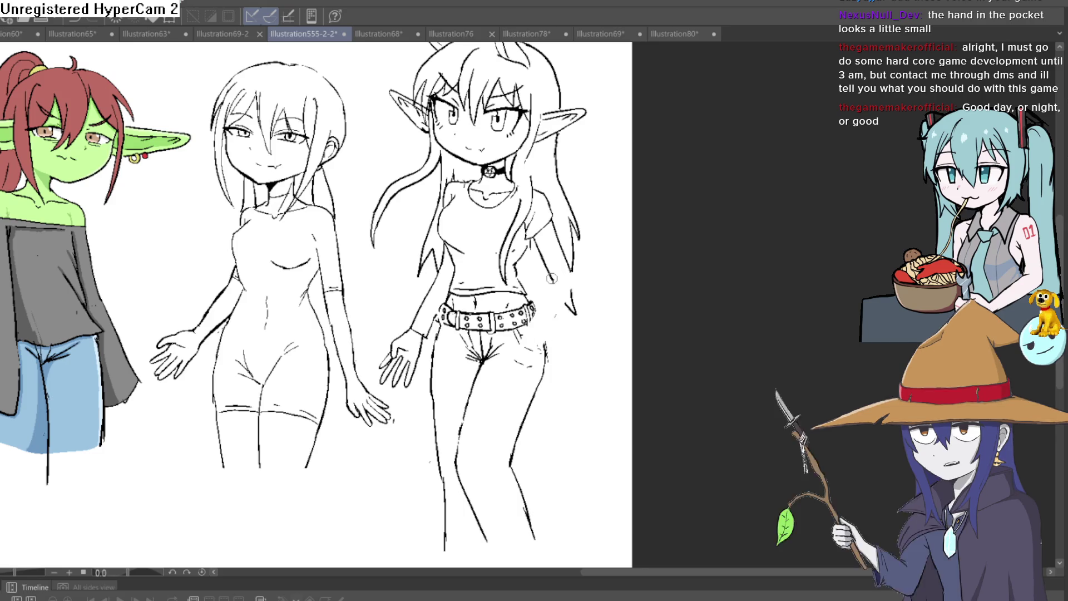
mouse_move(574, 288)
mouse_down()
mouse_move(481, 256)
mouse_move(480, 238)
mouse_move(458, 247)
mouse_move(449, 329)
mouse_move(475, 330)
mouse_move(445, 342)
mouse_up()
Zoom to the horned elf's belt, undo a trial hip line, and rotate the view to about 3.6°.
ctrl+click(419, 301)
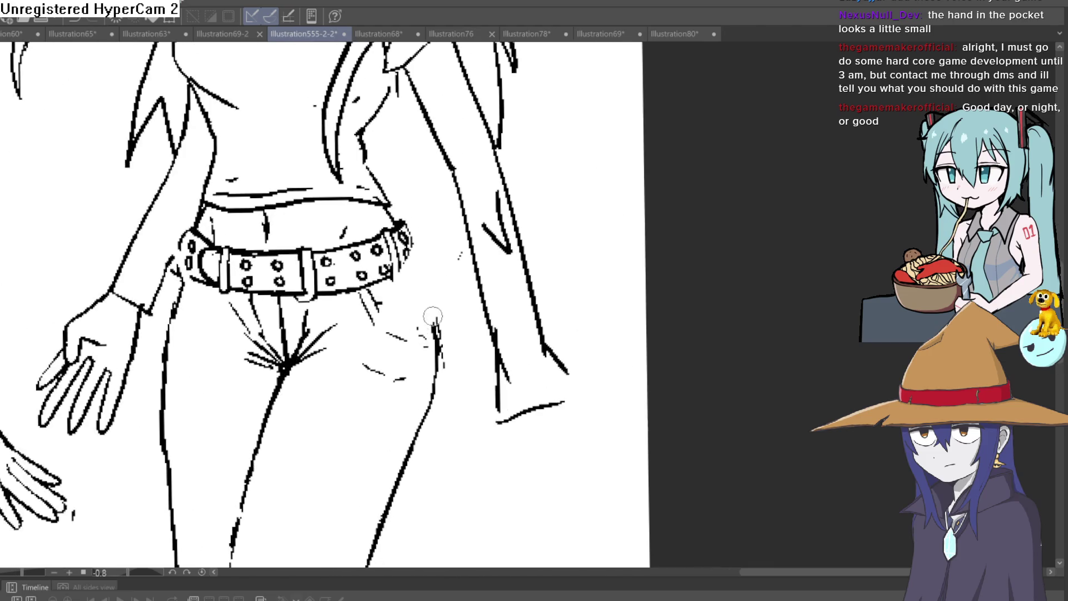
mouse_move(410, 262)
mouse_down()
mouse_move(444, 356)
mouse_move(416, 268)
mouse_up()
key(ctrl+z)
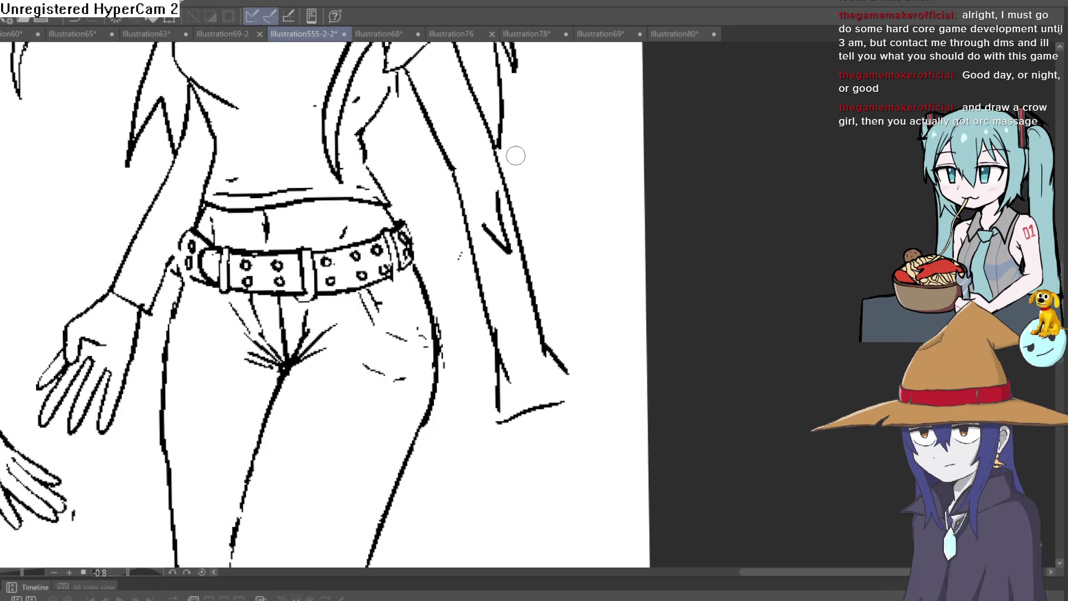
drag(623, 283, 594, 319)
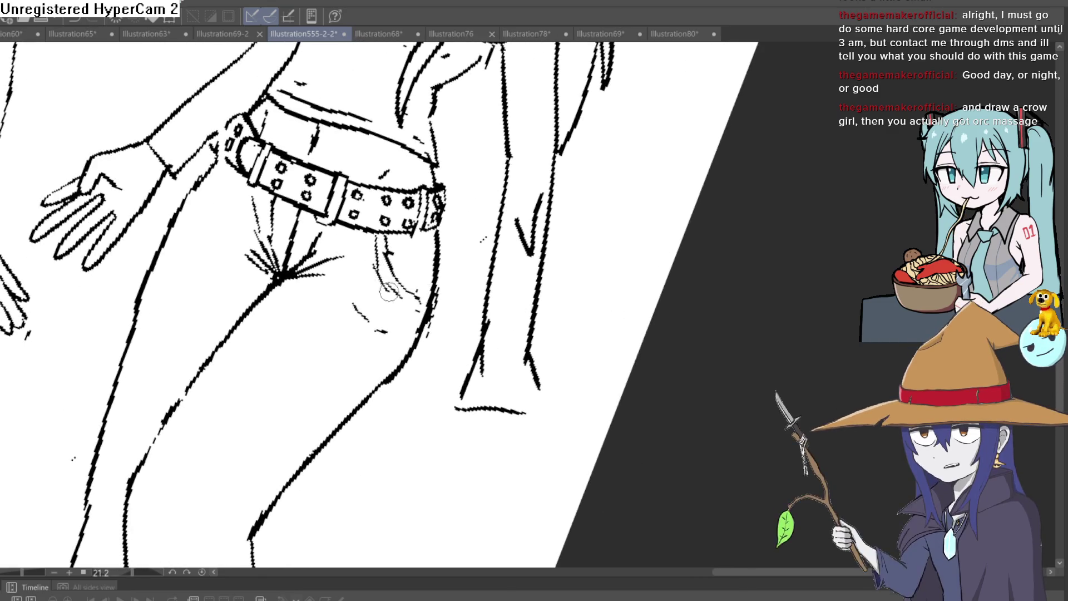
drag(384, 275, 418, 269)
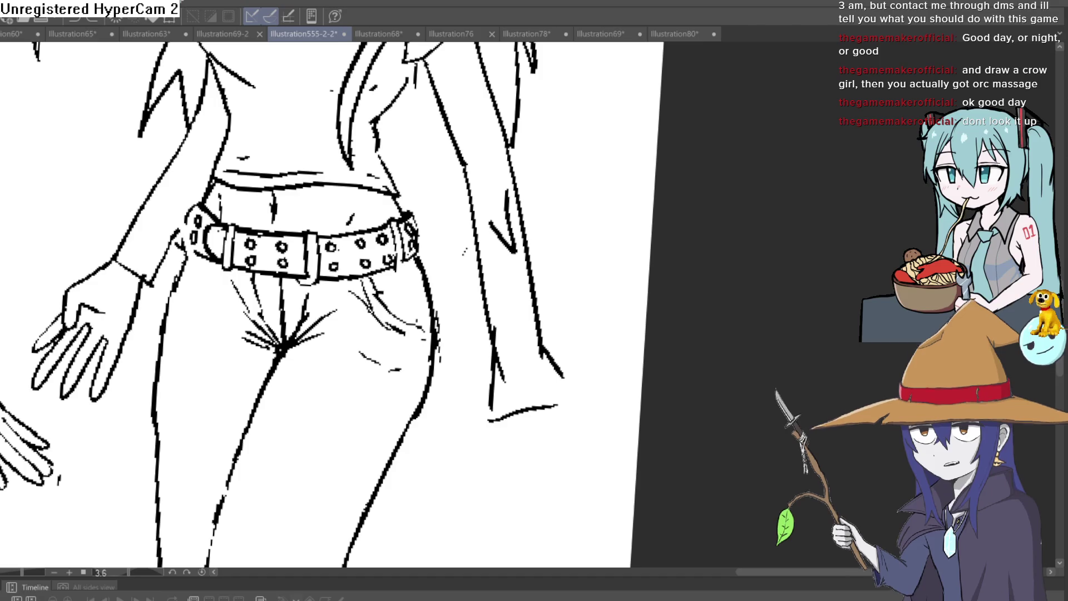
Redraw the sleeve edge and cuff line, and erase stray marks around the cuff.
mouse_move(491, 305)
mouse_down()
mouse_move(483, 372)
mouse_move(548, 353)
mouse_move(495, 333)
mouse_move(492, 287)
mouse_up()
drag(501, 239, 509, 229)
click(466, 249)
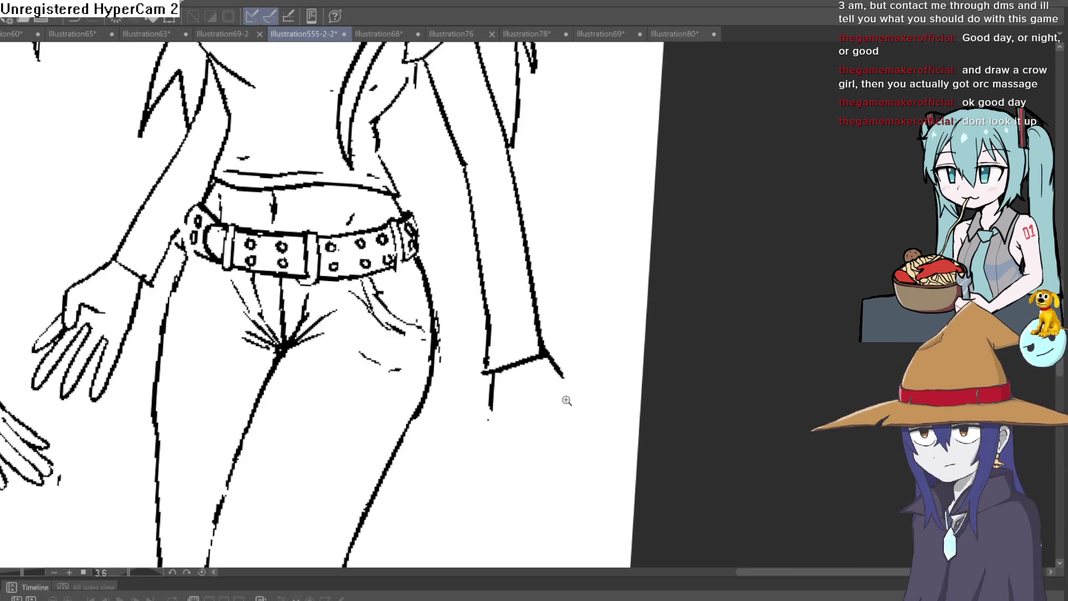
Replace the too-long cuff stroke with a shorter one and erase the doubled stroke at the sleeve tip.
scroll(565, 394, down, 2)
mouse_move(511, 356)
mouse_down()
mouse_move(439, 278)
mouse_move(501, 274)
mouse_up()
scroll(490, 301, up, 2)
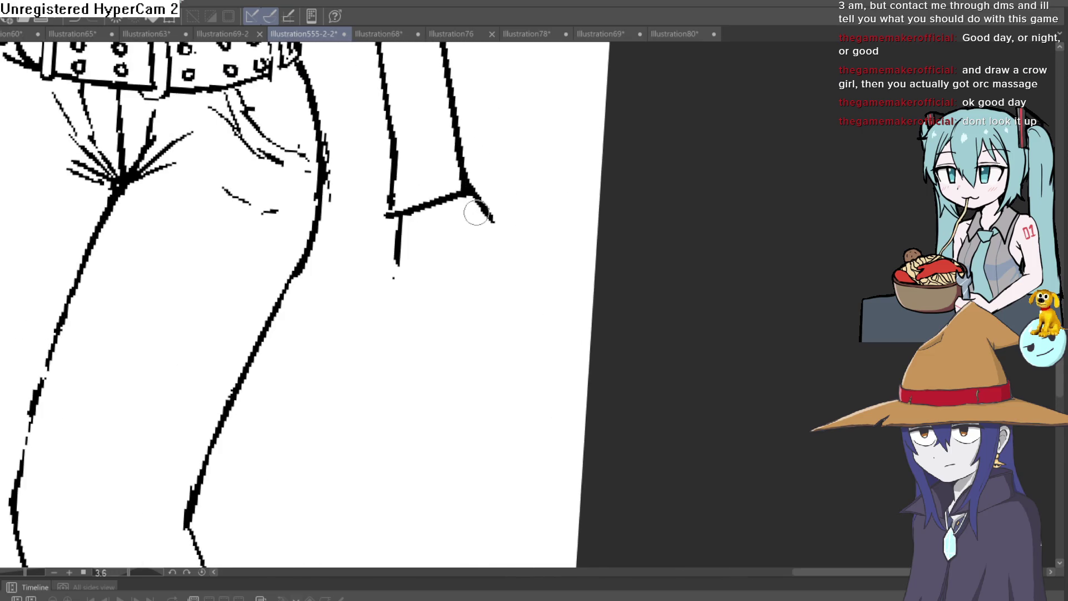
key(ctrl+z)
drag(469, 194, 490, 238)
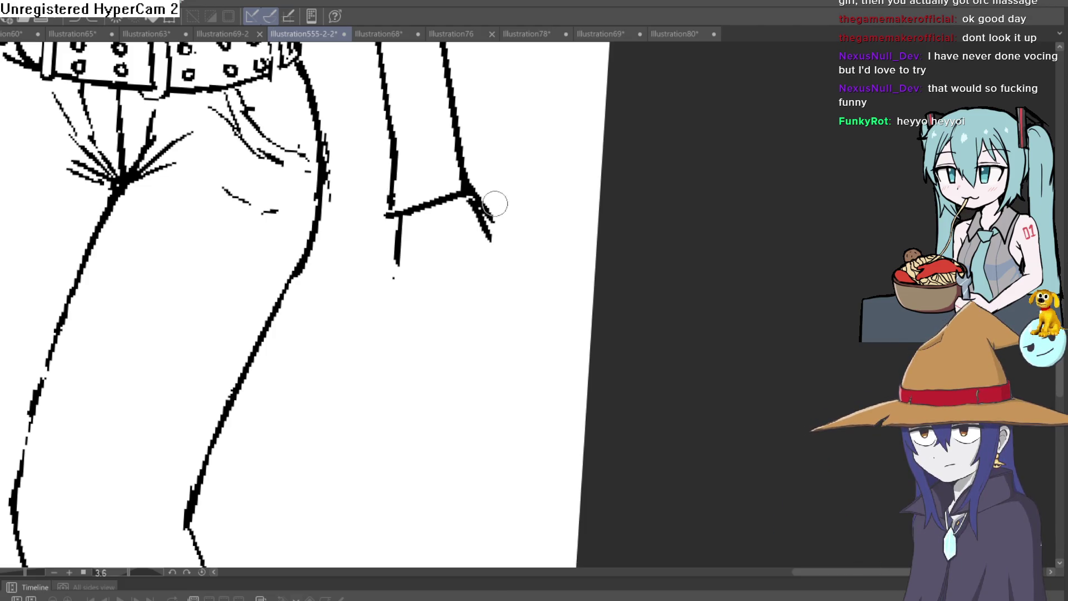
drag(489, 216, 491, 224)
Tilt and zoom the canvas to angle the arm for drawing the hand.
scroll(504, 198, down, 3)
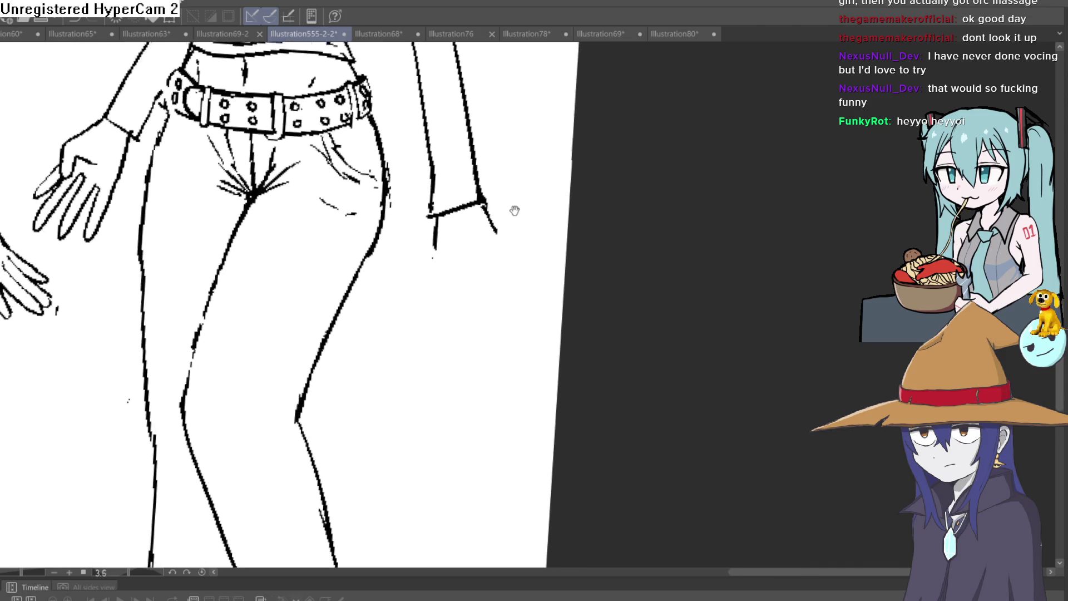
scroll(474, 191, up, 2)
scroll(515, 168, down, 3)
mouse_move(500, 223)
mouse_down()
mouse_move(493, 271)
mouse_move(453, 226)
mouse_move(465, 218)
mouse_move(479, 233)
mouse_move(449, 159)
mouse_up()
scroll(493, 264, up, 2)
scroll(445, 311, up, 5)
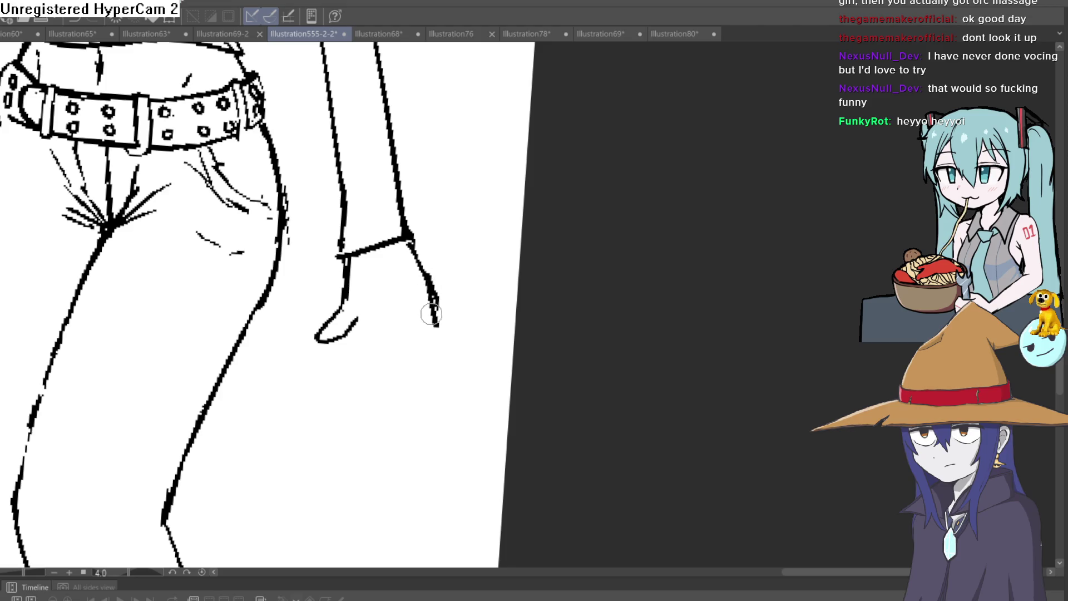
Draw the finger lines below the cuff, undoing the too-thick outer contour stroke.
drag(415, 379, 402, 408)
mouse_move(410, 326)
mouse_down()
mouse_move(393, 416)
mouse_move(363, 382)
mouse_up()
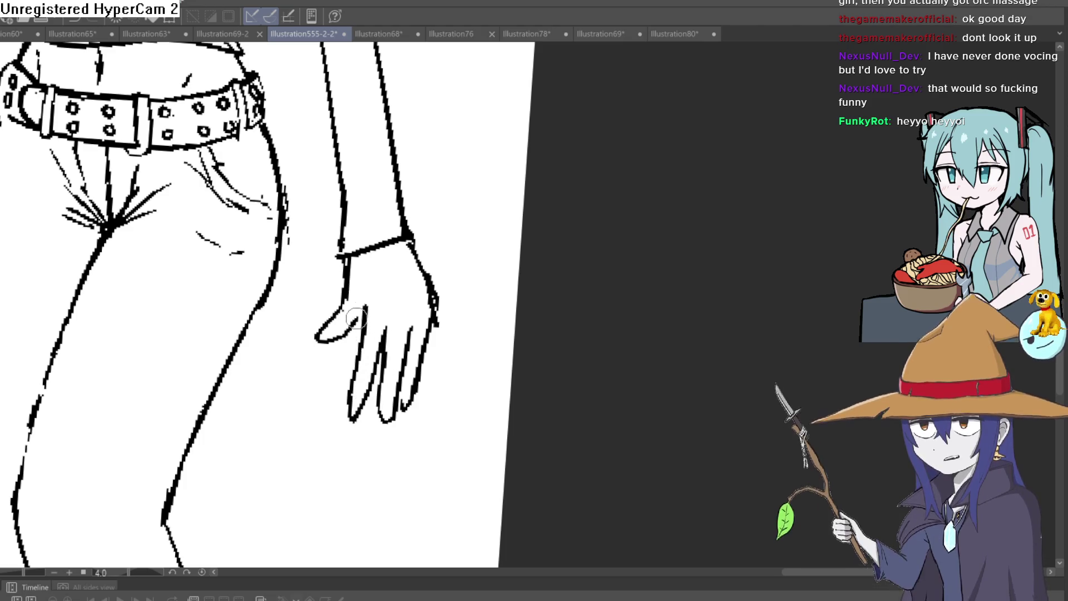
scroll(406, 311, down, 3)
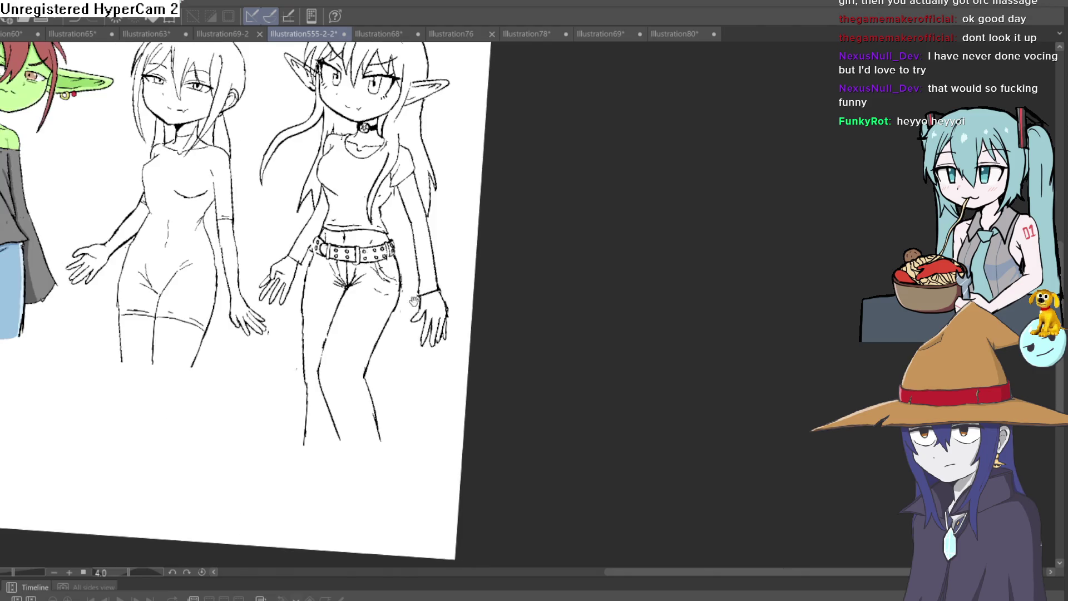
scroll(467, 278, up, 4)
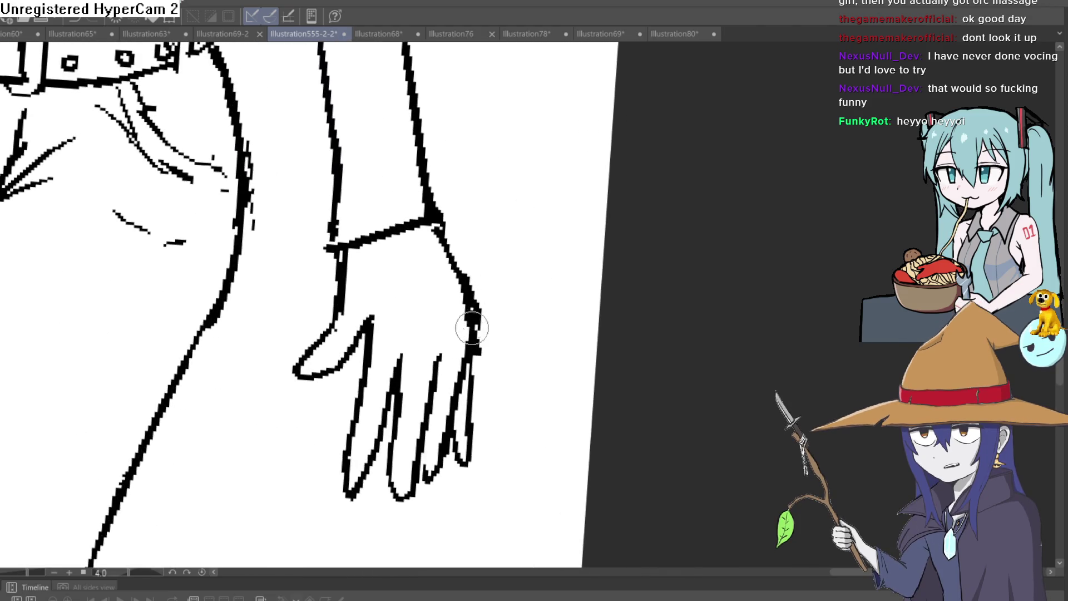
mouse_move(434, 229)
mouse_down()
mouse_move(479, 302)
mouse_move(481, 333)
mouse_up()
key(ctrl+z)
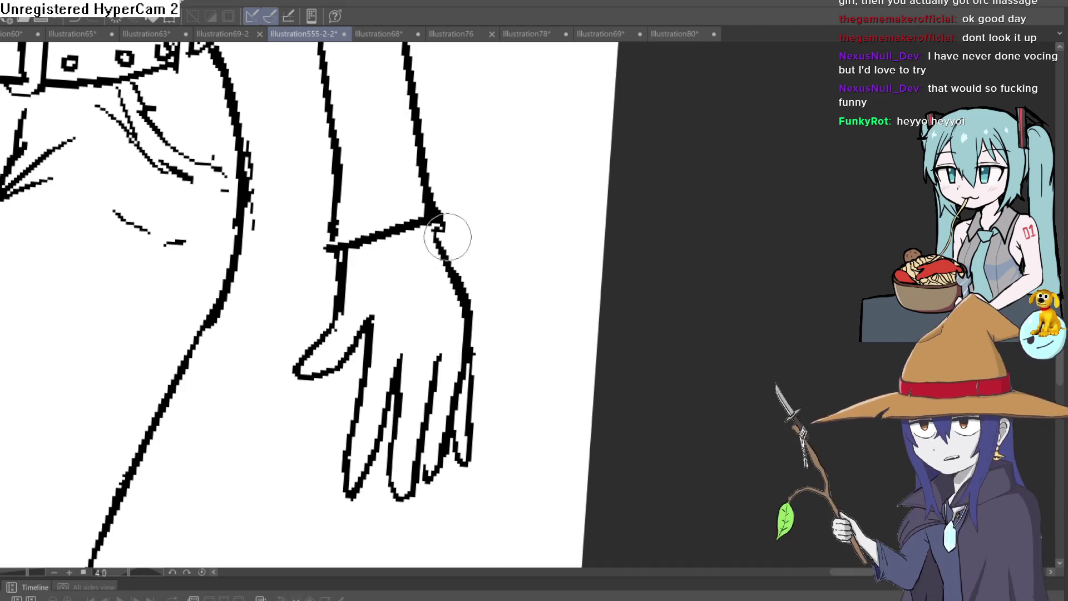
scroll(334, 228, down, 5)
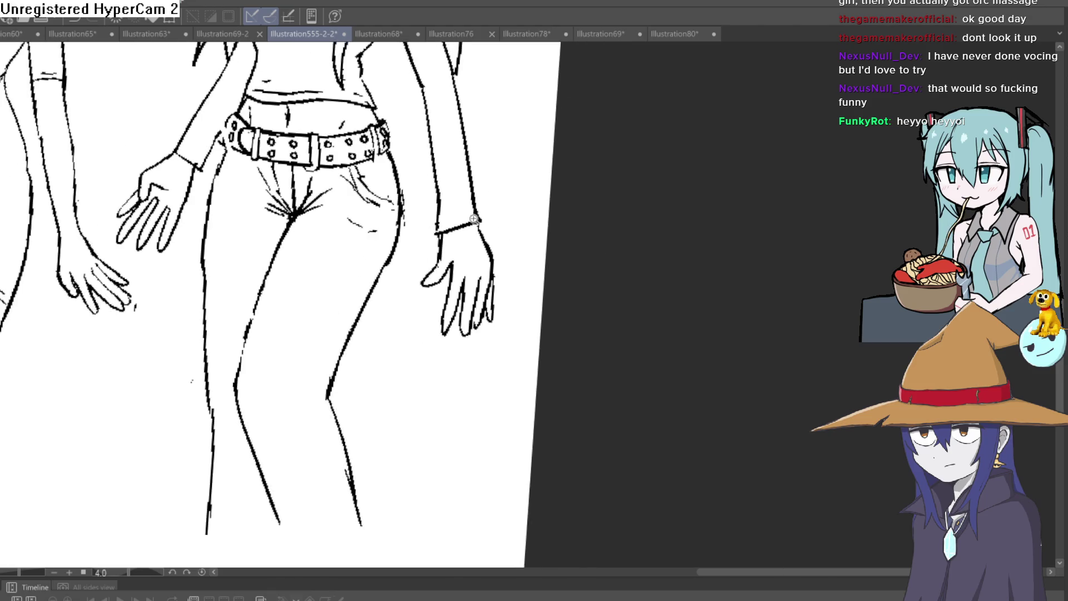
Zoom out until the horned elf's hips, belt and both hands are framed.
drag(493, 197, 493, 231)
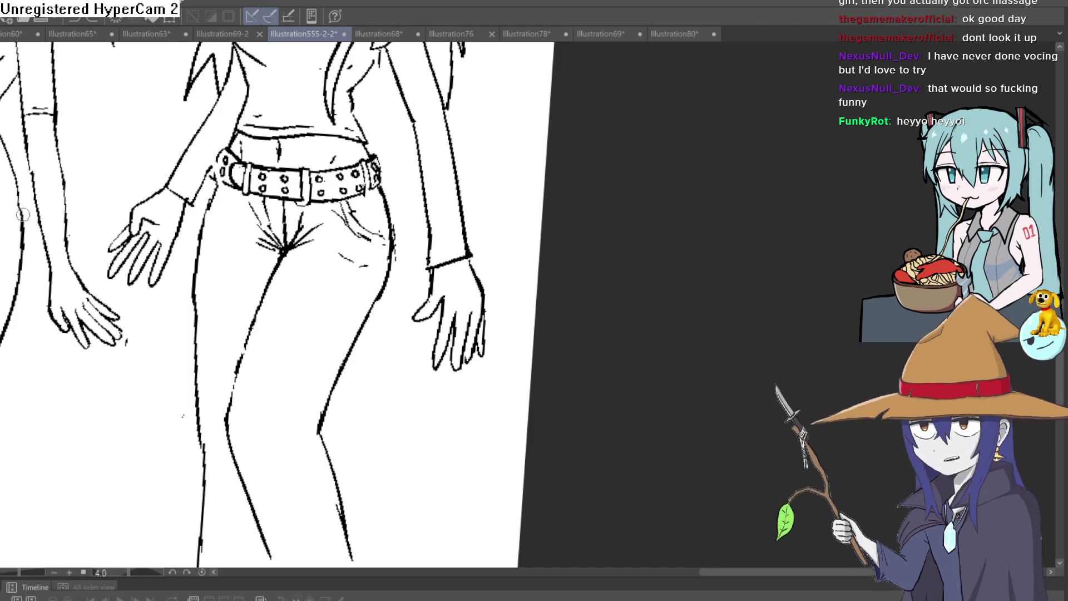
scroll(417, 317, down, 1)
Zoom in on the hand and extend the middle finger line with a thicker outline.
scroll(418, 317, up, 3)
scroll(417, 318, up, 3)
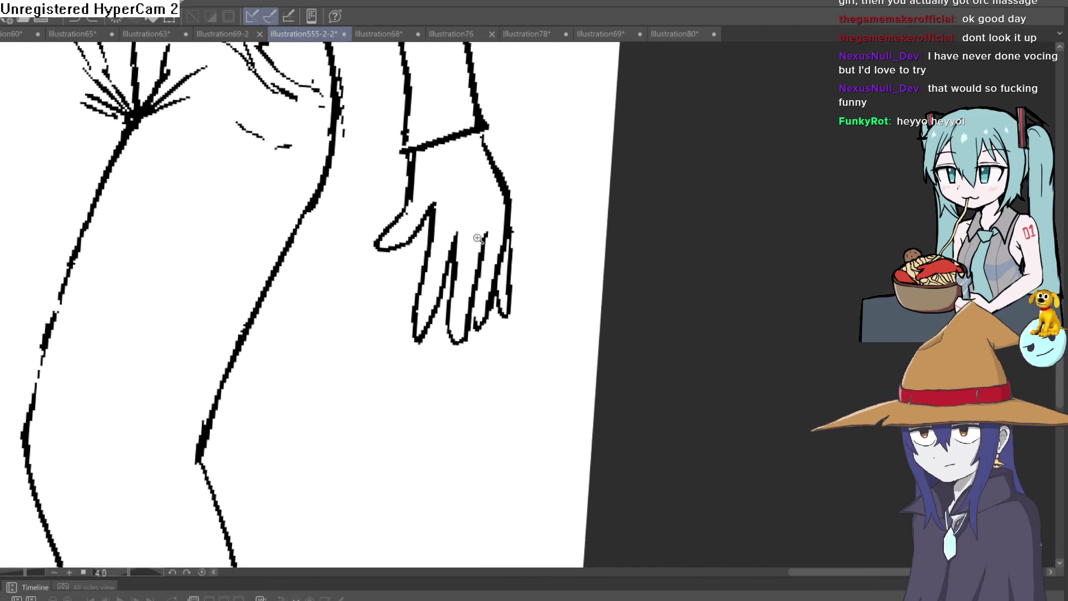
mouse_move(502, 232)
mouse_down()
mouse_move(523, 173)
mouse_move(574, 142)
mouse_move(691, 281)
mouse_move(489, 351)
mouse_up()
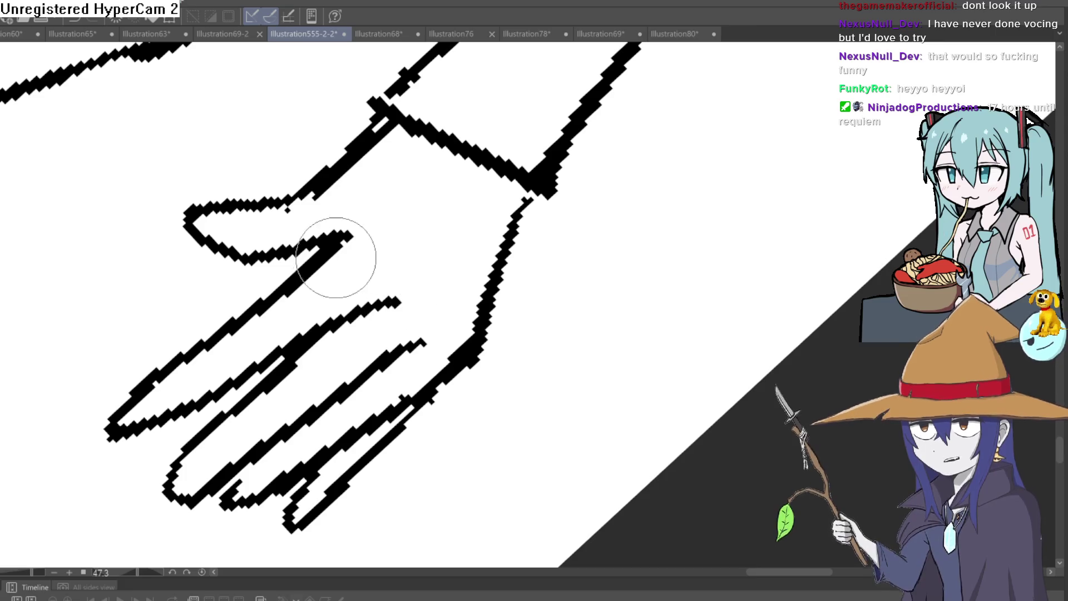
Rotate the hand upright, lengthen and thicken its finger stroke, then fit the lineup in view.
drag(487, 132, 393, 167)
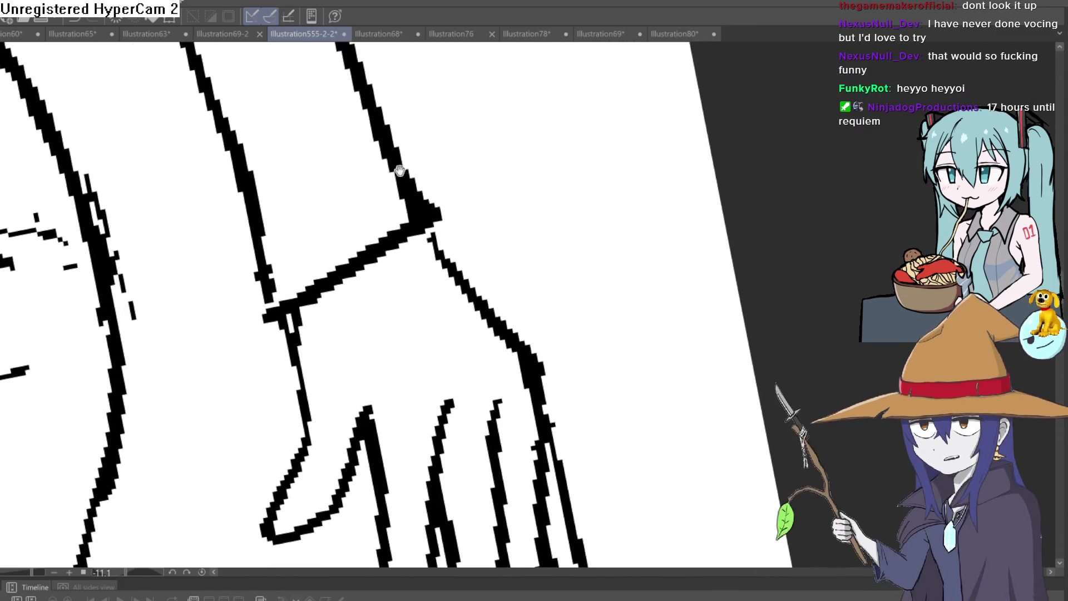
scroll(443, 198, down, 3)
drag(469, 231, 479, 219)
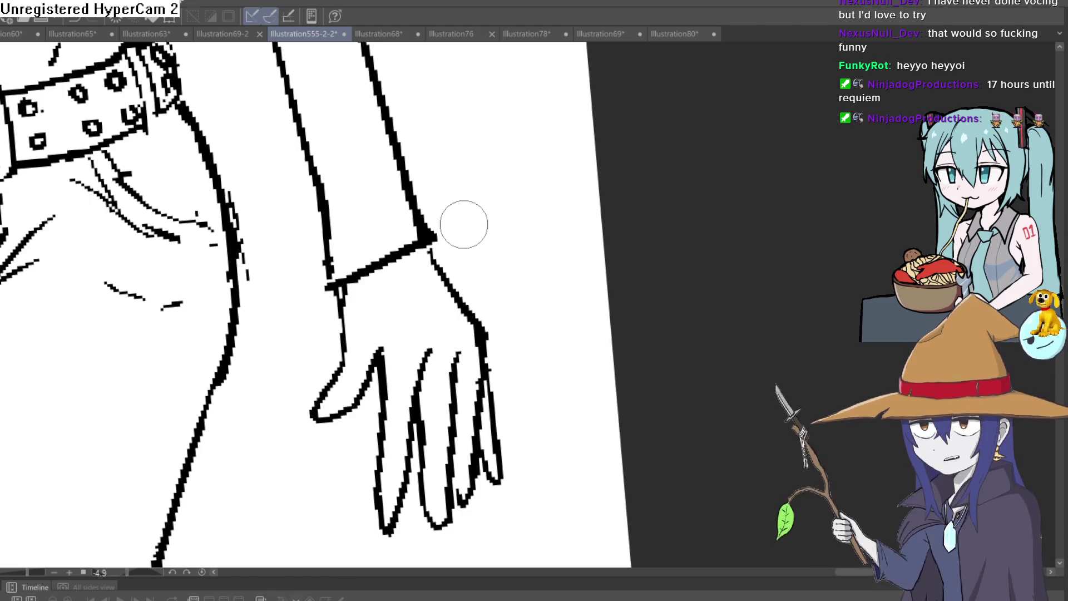
scroll(480, 241, down, 3)
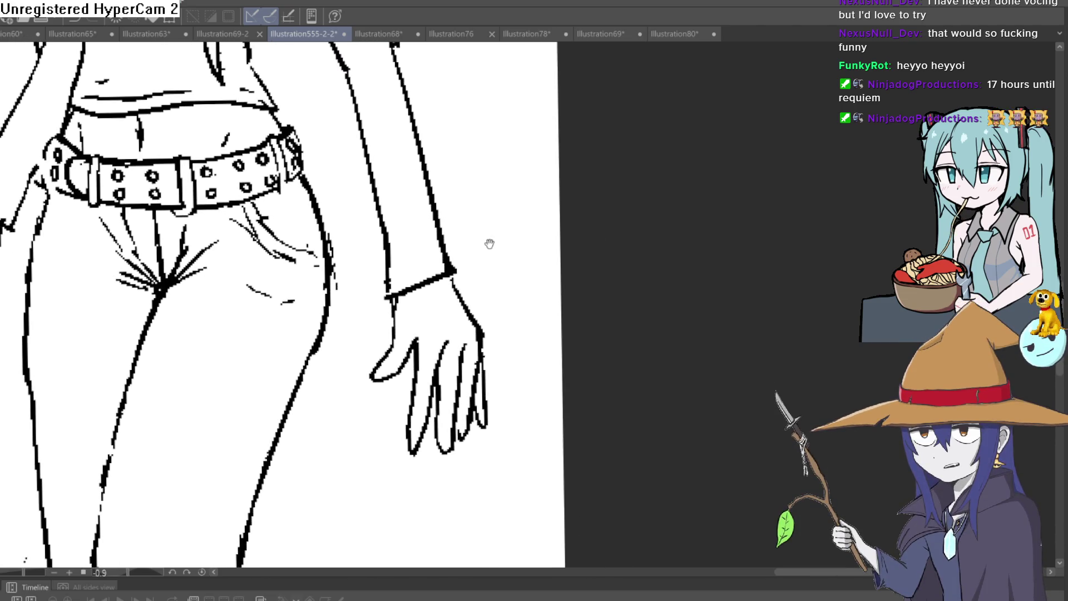
scroll(484, 248, down, 2)
scroll(484, 276, up, 5)
drag(487, 274, 482, 211)
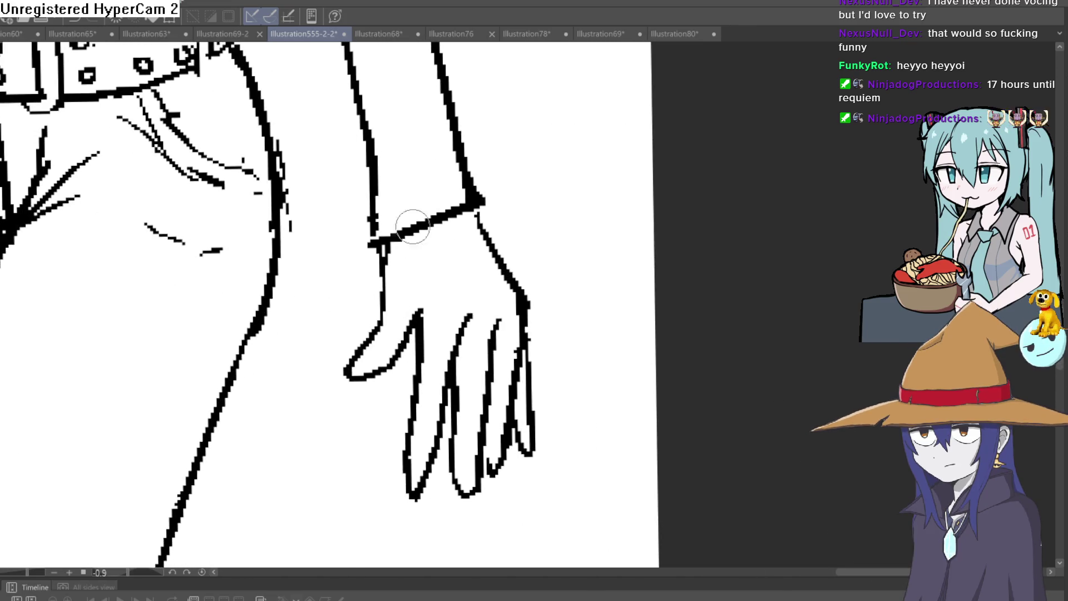
mouse_move(412, 332)
mouse_down()
mouse_move(423, 281)
mouse_move(417, 334)
mouse_up()
drag(429, 296, 417, 328)
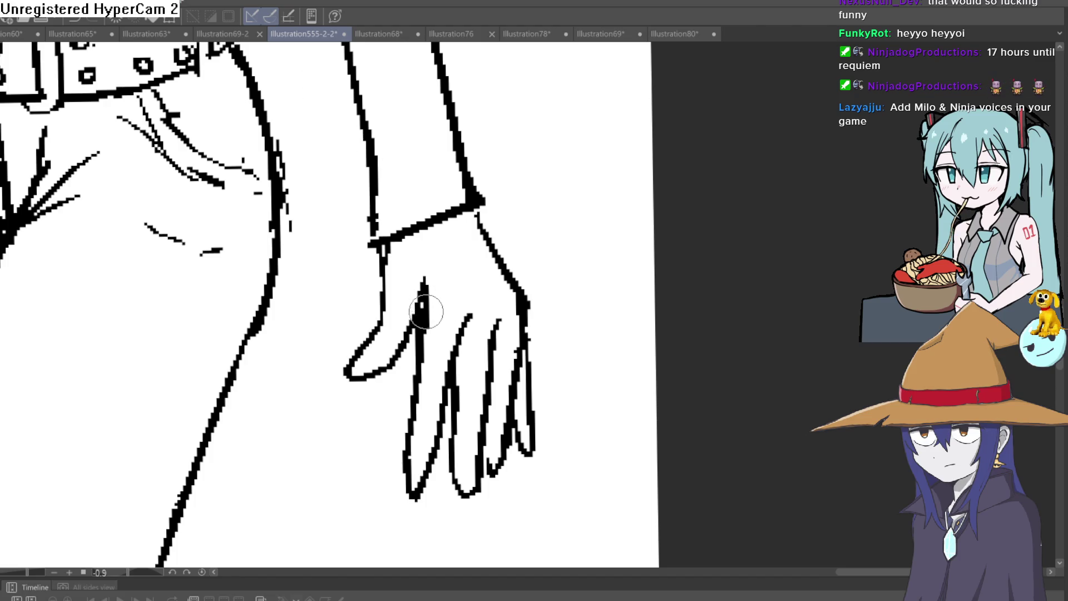
drag(425, 321, 418, 293)
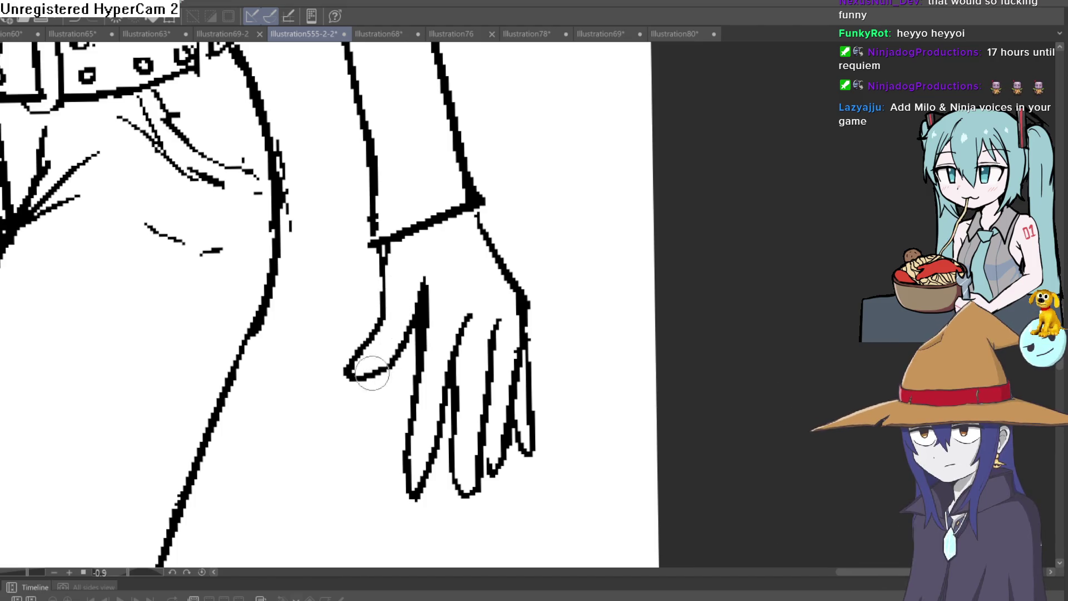
key(ctrl+0)
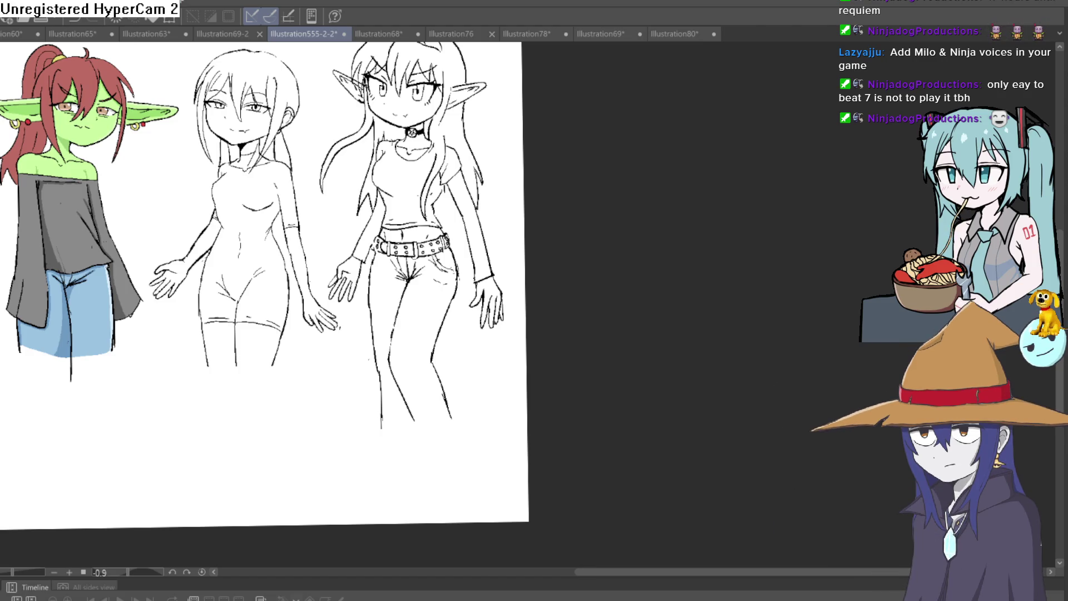
Zoom in on the long-haired line-art girl's face, shifting to show above her head.
scroll(476, 132, up, 2)
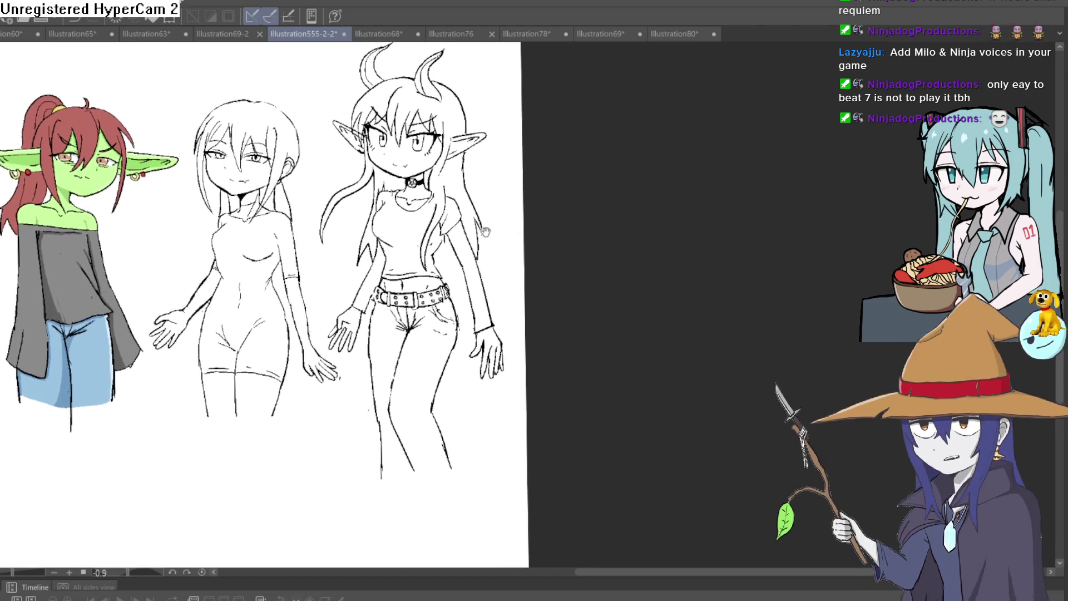
scroll(512, 257, up, 3)
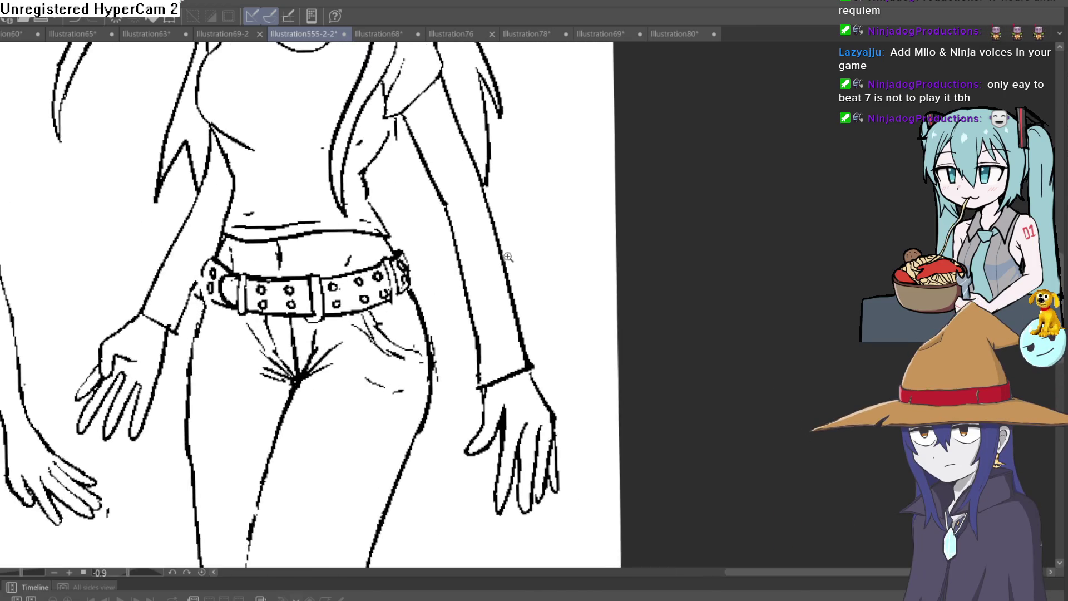
scroll(504, 250, down, 2)
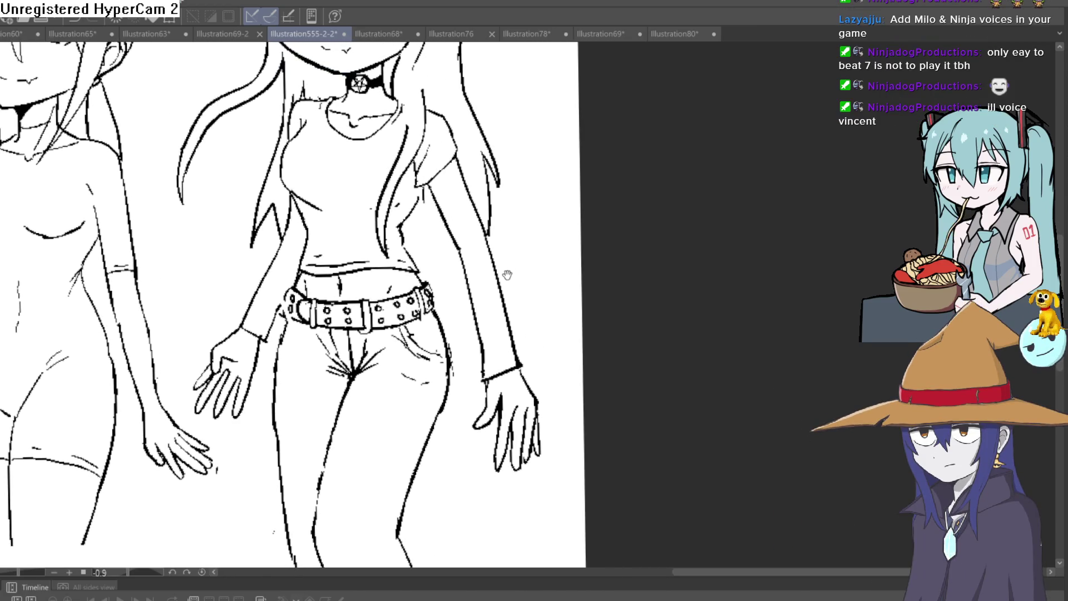
drag(513, 255, 515, 268)
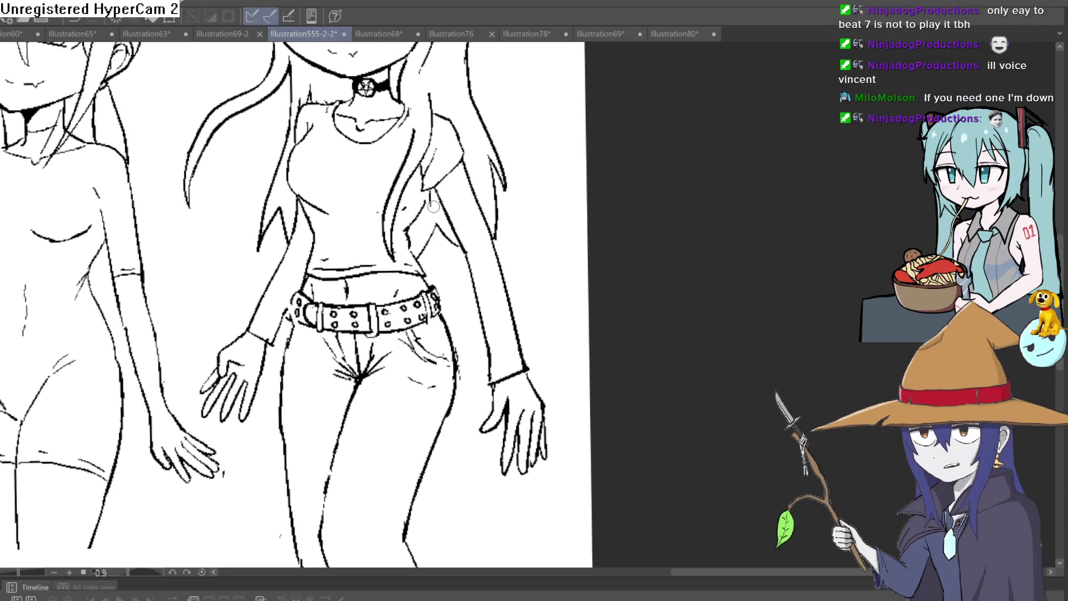
scroll(515, 195, down, 3)
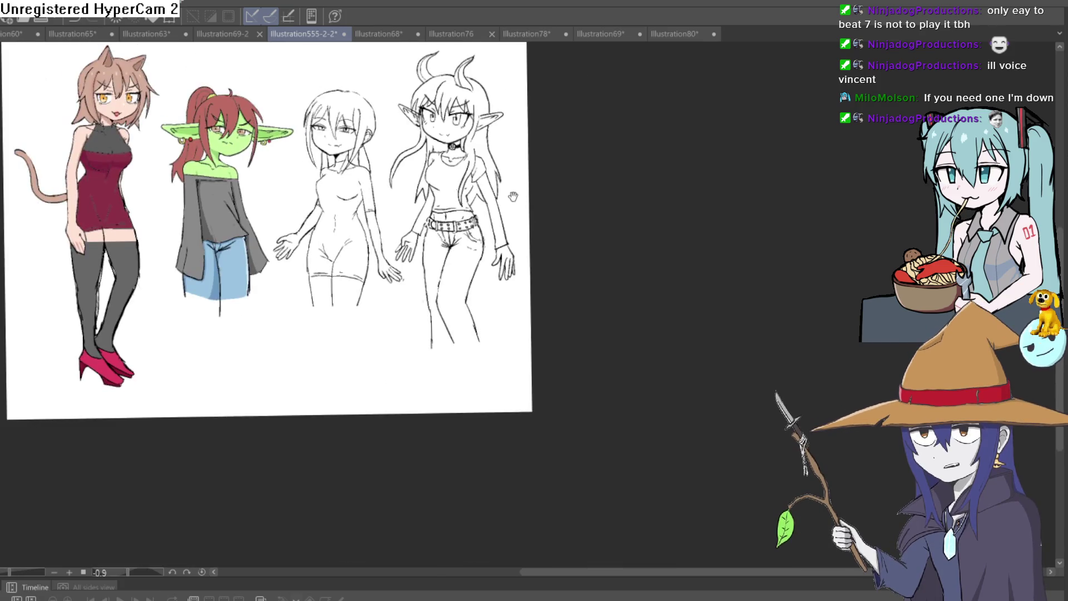
scroll(515, 196, up, 5)
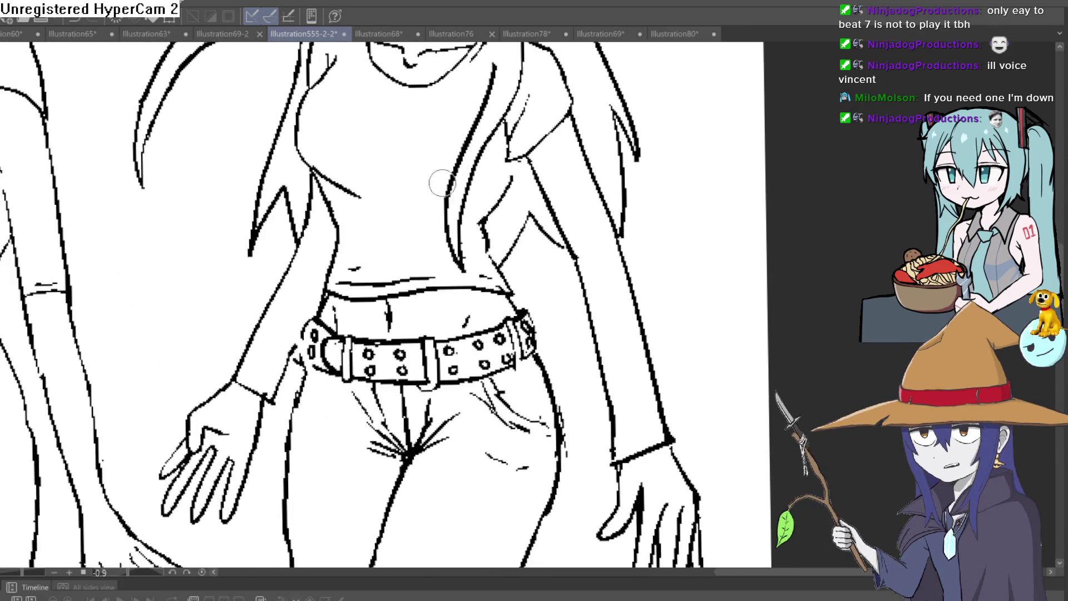
scroll(363, 184, down, 5)
scroll(574, 293, up, 2)
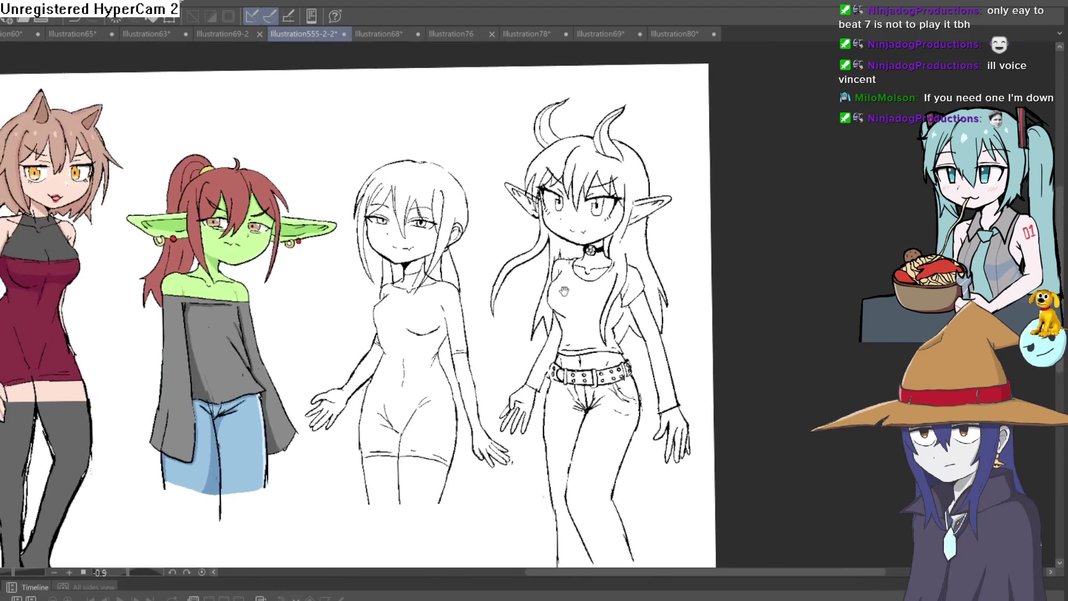
scroll(575, 293, down, 1)
scroll(536, 225, up, 1)
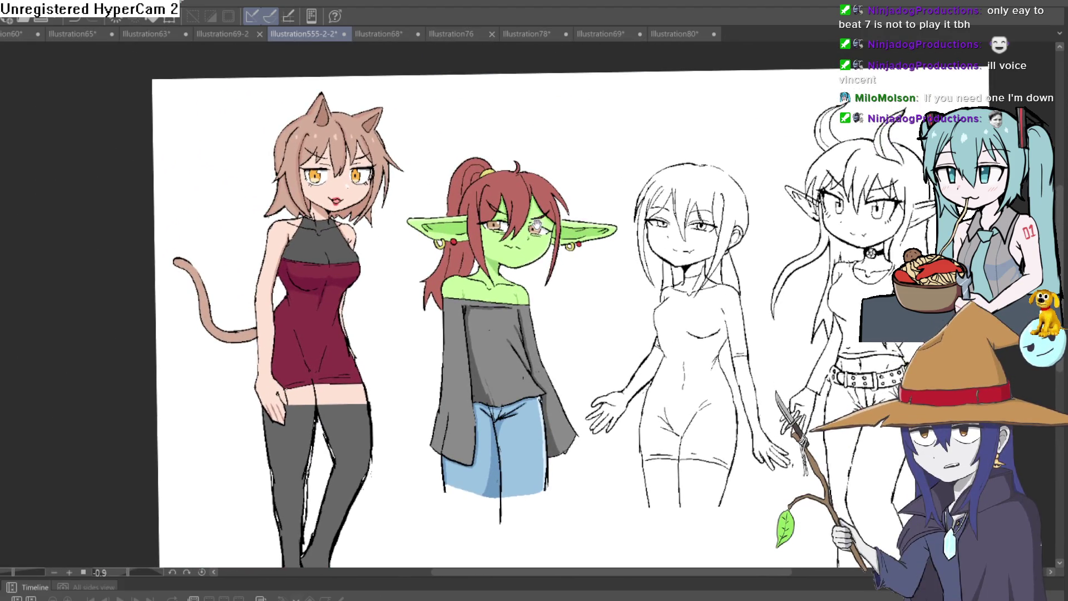
Pan across to the horned elf girl so both elves' faces fill the view.
drag(535, 225, 593, 216)
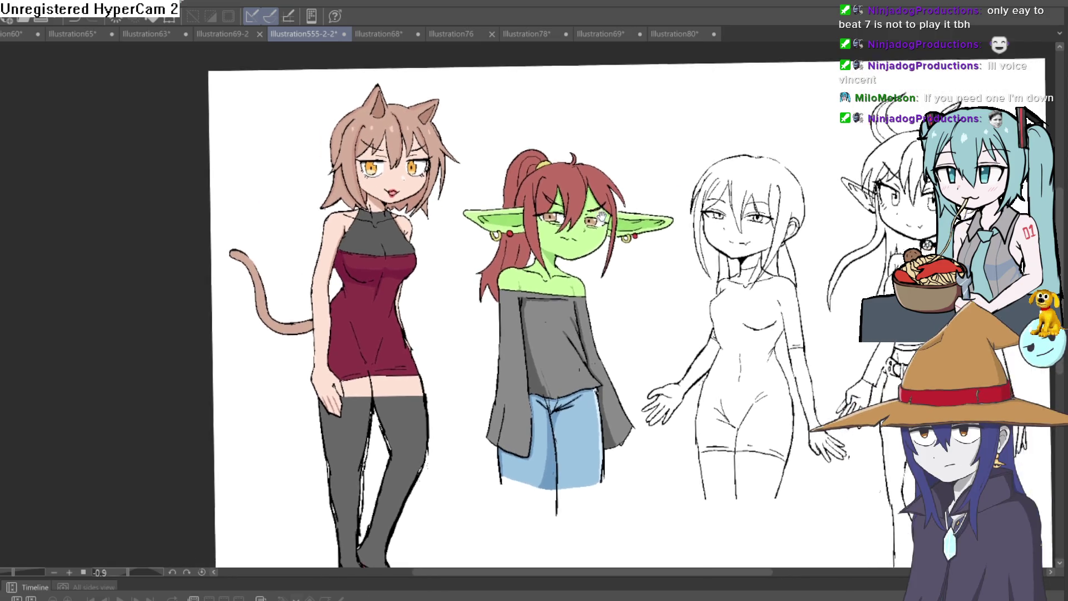
scroll(596, 200, up, 4)
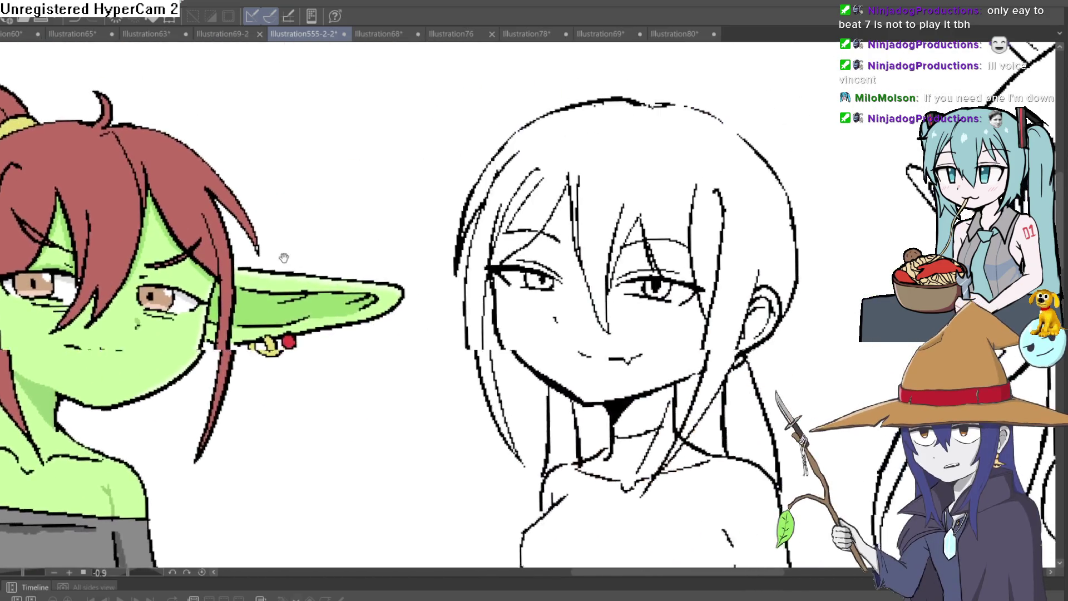
drag(313, 240, 757, 165)
scroll(496, 260, down, 2)
scroll(677, 256, up, 4)
scroll(676, 256, down, 2)
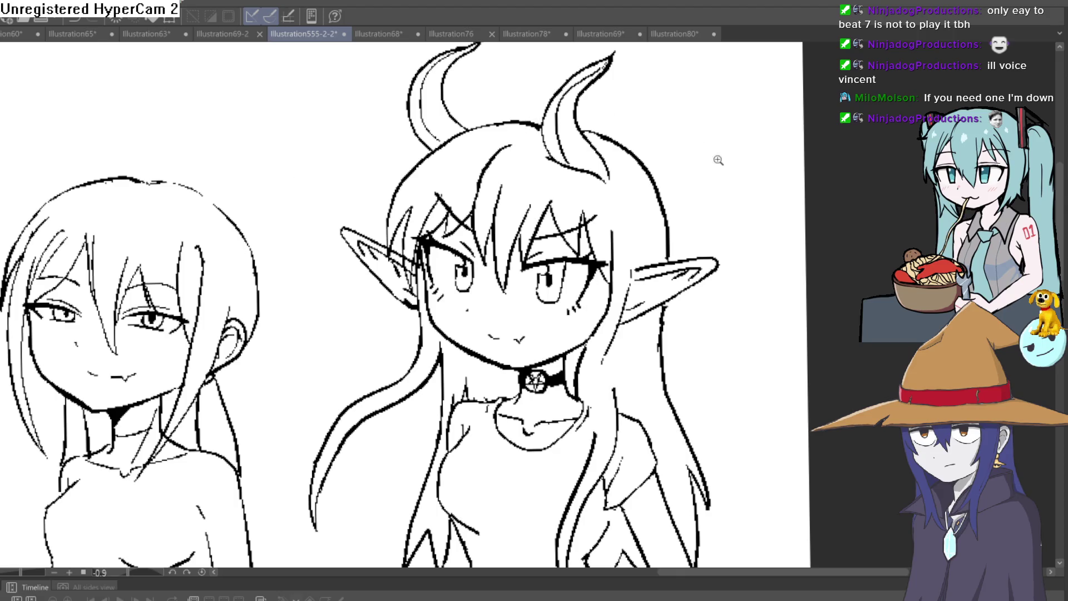
Zoom out to the whole sheet, then zoom back in on the goblin and both elves' upper bodies.
scroll(727, 160, down, 5)
drag(715, 193, 659, 147)
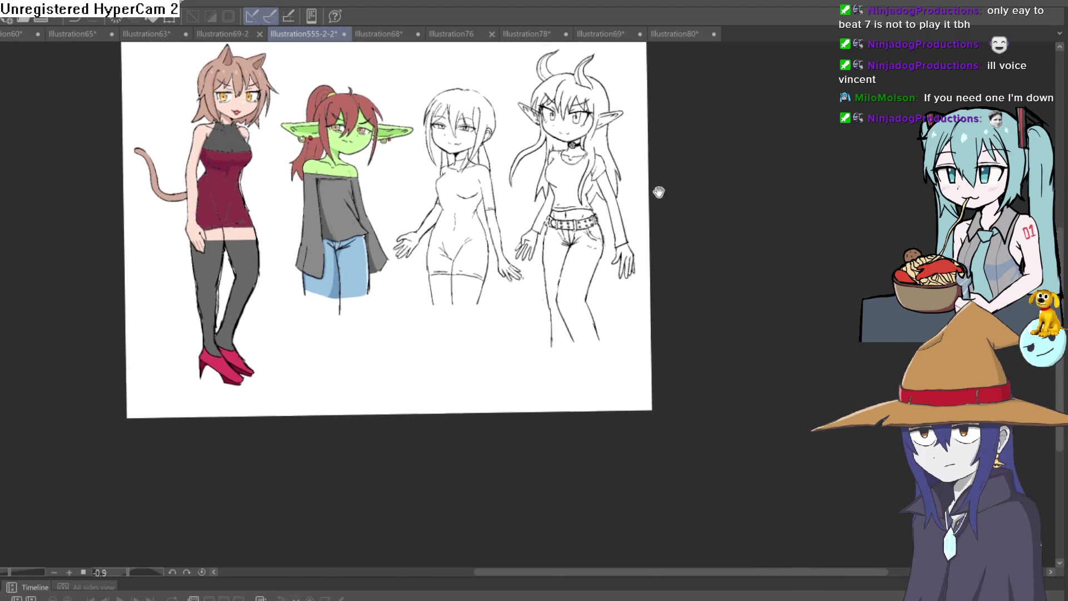
scroll(646, 198, up, 2)
scroll(646, 199, up, 1)
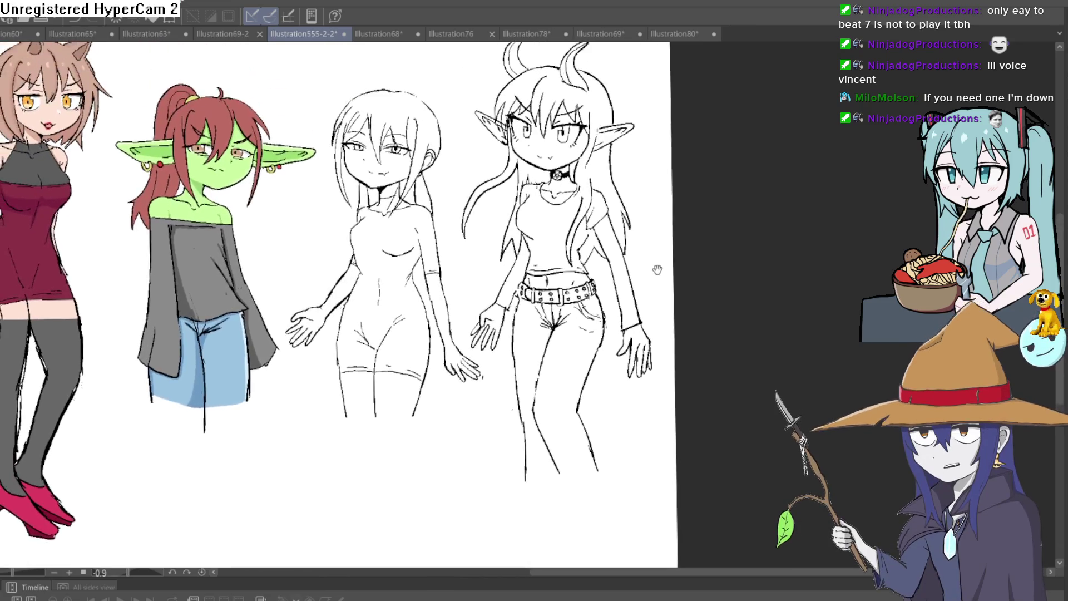
scroll(646, 198, up, 2)
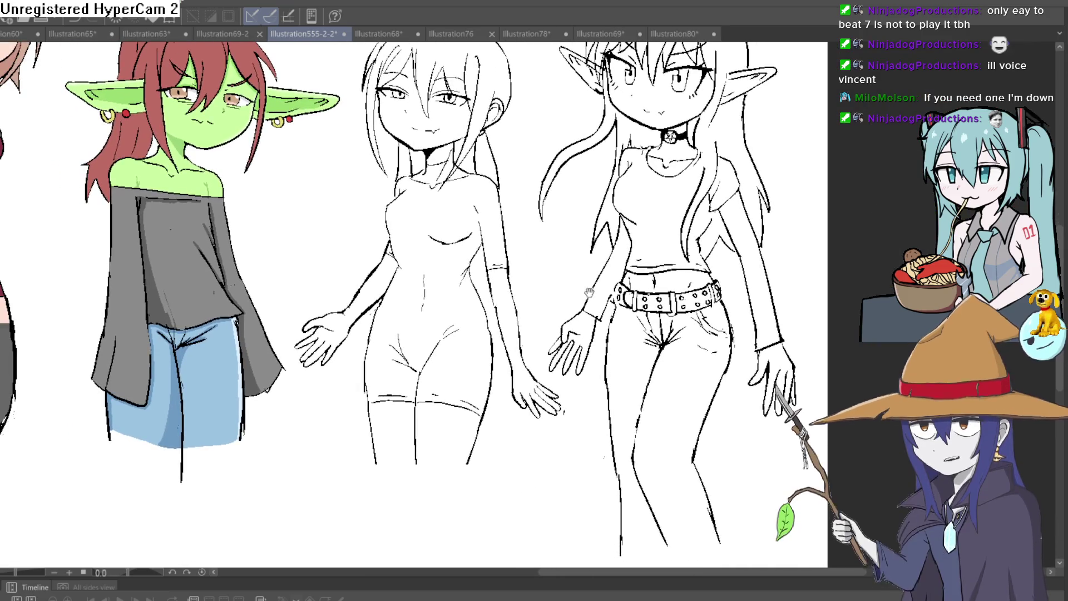
mouse_move(575, 318)
mouse_down()
mouse_move(543, 262)
mouse_move(565, 375)
mouse_up()
scroll(565, 375, up, 4)
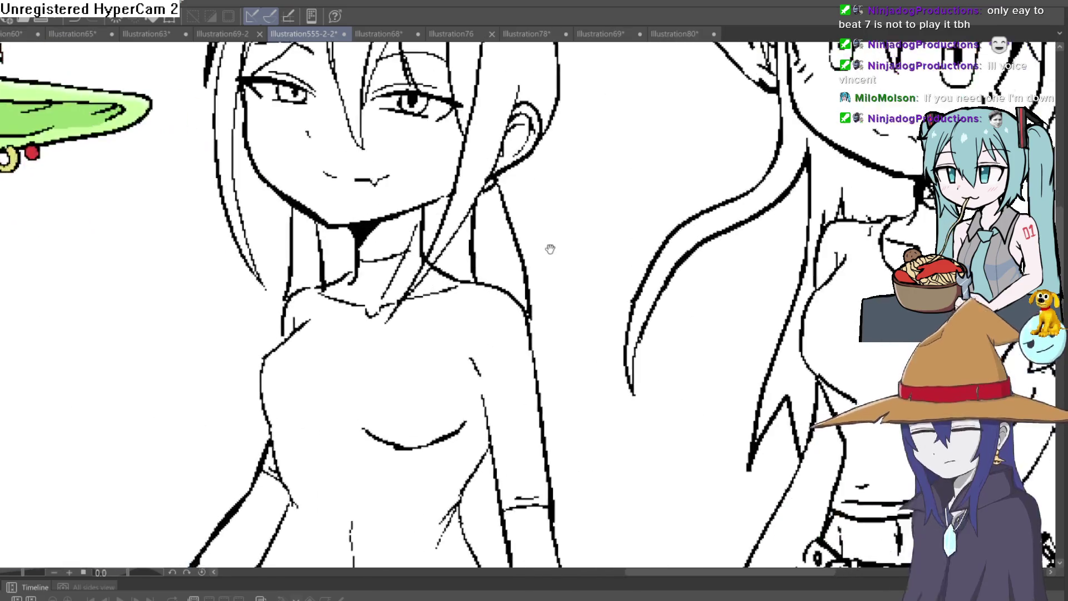
scroll(565, 367, down, 4)
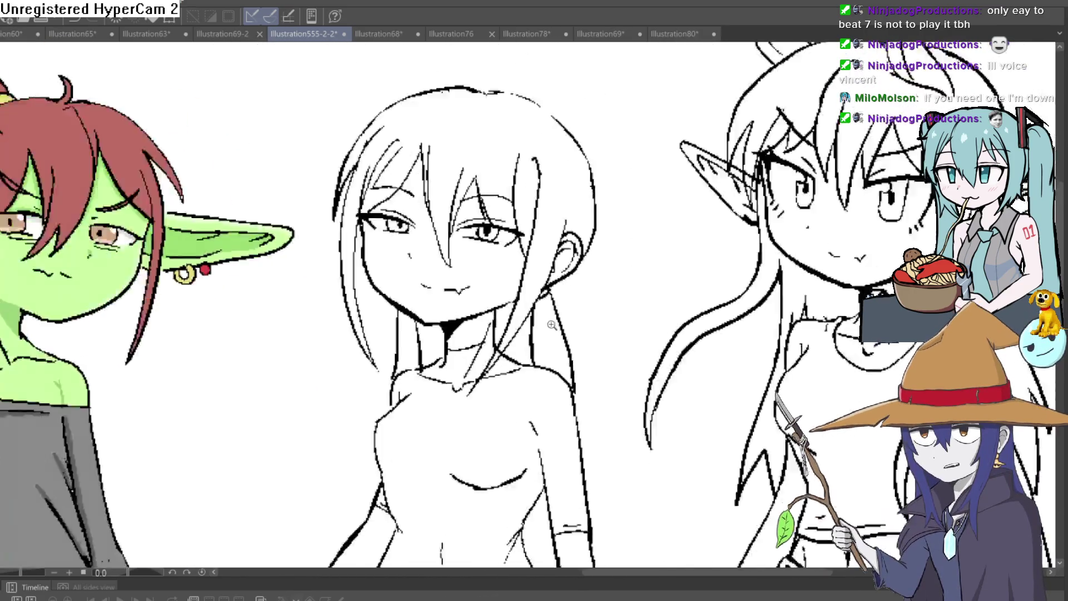
scroll(534, 256, up, 1)
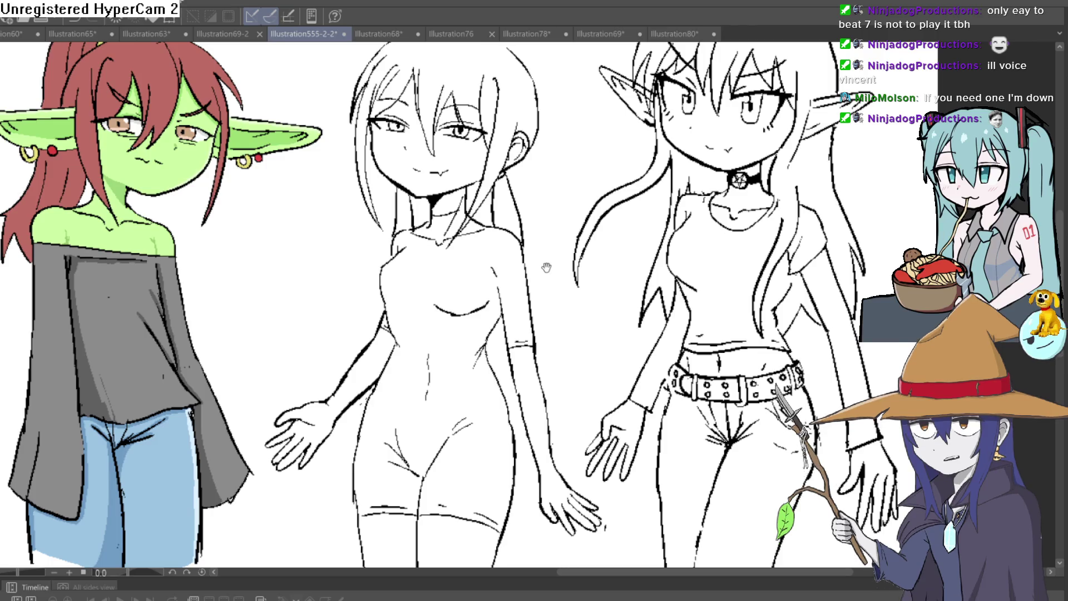
drag(544, 261, 547, 270)
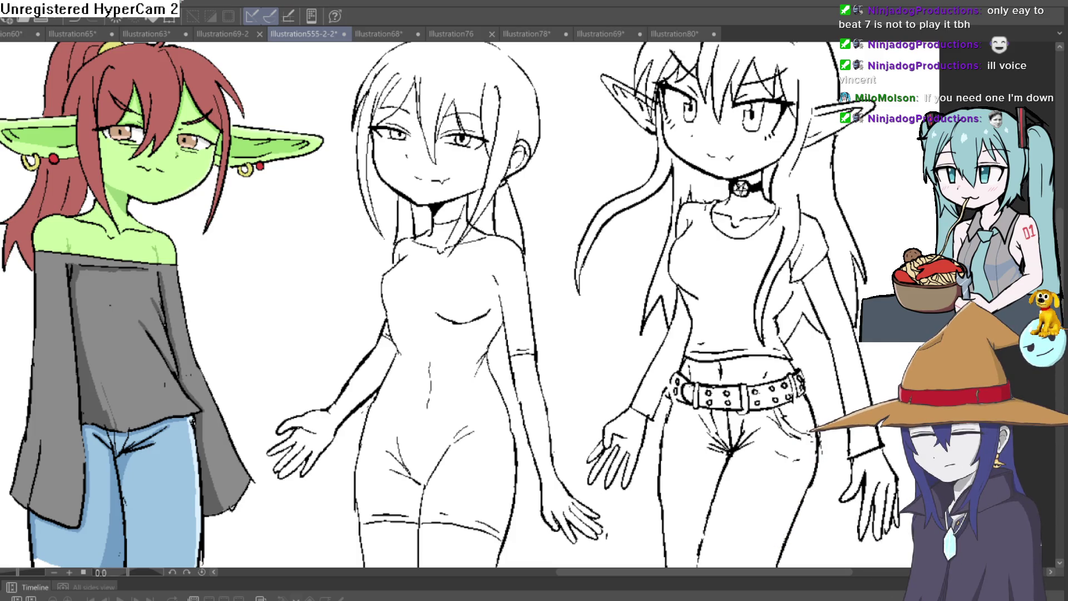
Pan over the elves' heads, horns, ears, torsos and hands, then zoom out to the full canvas.
mouse_move(553, 255)
mouse_down()
mouse_move(558, 215)
mouse_move(553, 309)
mouse_move(592, 174)
mouse_move(573, 284)
mouse_move(553, 255)
mouse_move(565, 241)
mouse_move(556, 354)
mouse_move(561, 283)
mouse_up()
drag(570, 148, 512, 300)
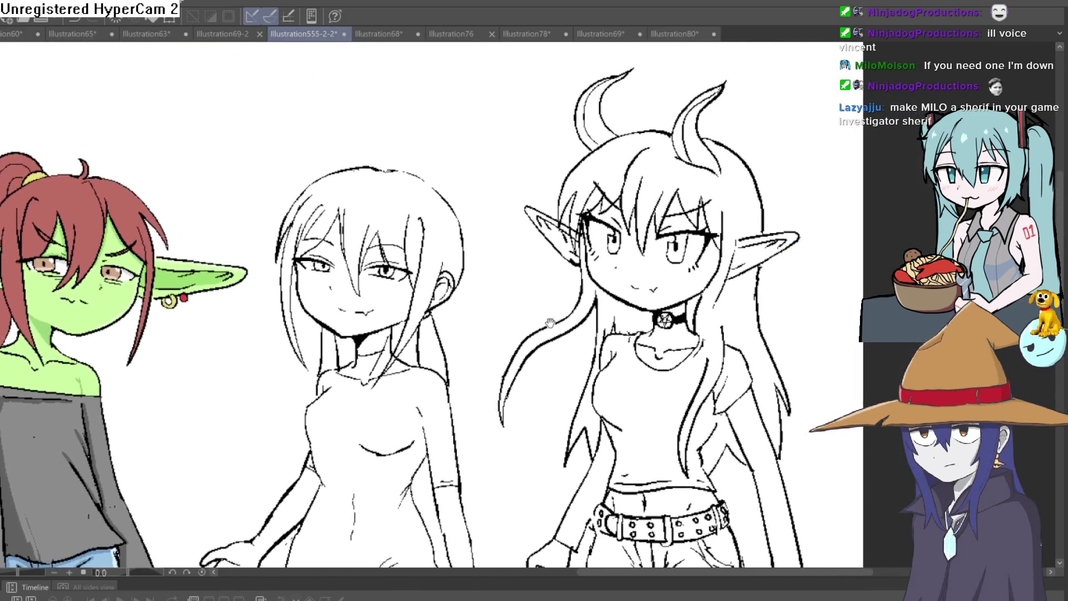
mouse_move(464, 187)
mouse_down()
mouse_move(466, 120)
mouse_move(475, 158)
mouse_up()
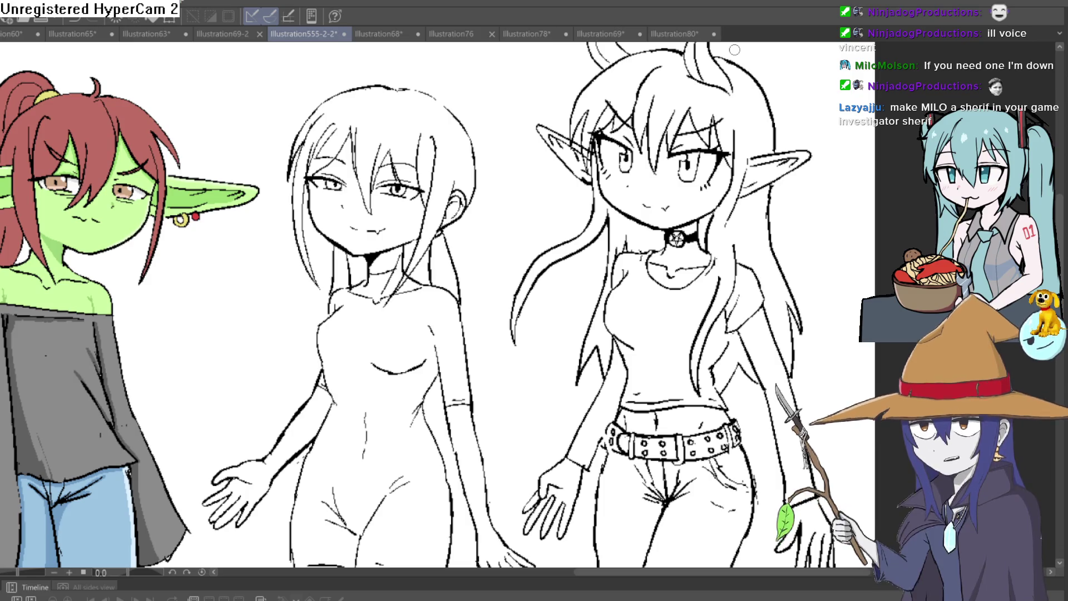
scroll(440, 271, down, 5)
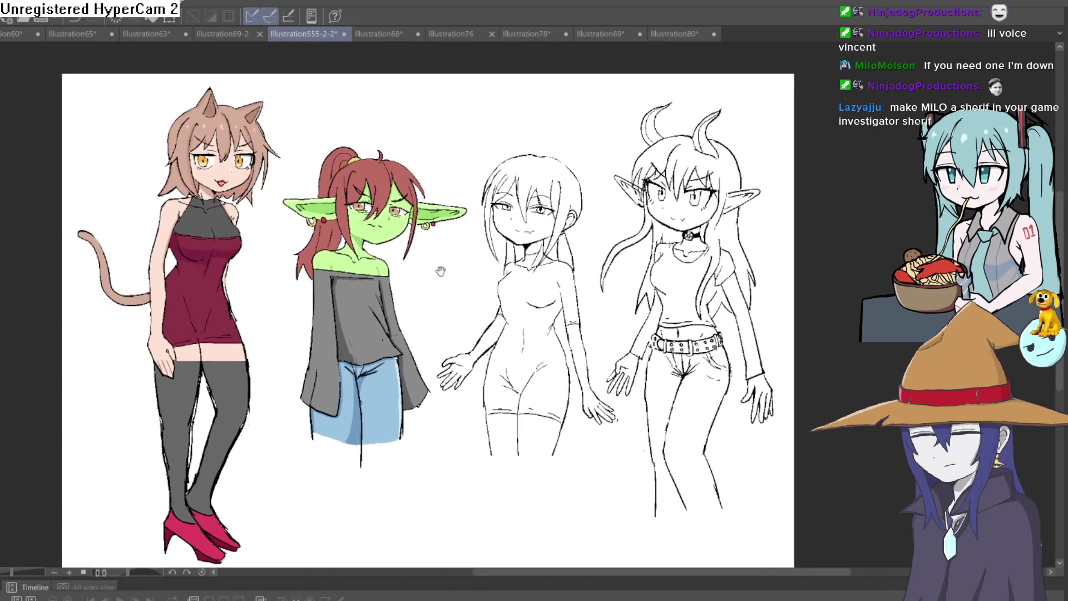
mouse_move(440, 271)
mouse_down()
mouse_move(431, 344)
mouse_move(432, 293)
mouse_up()
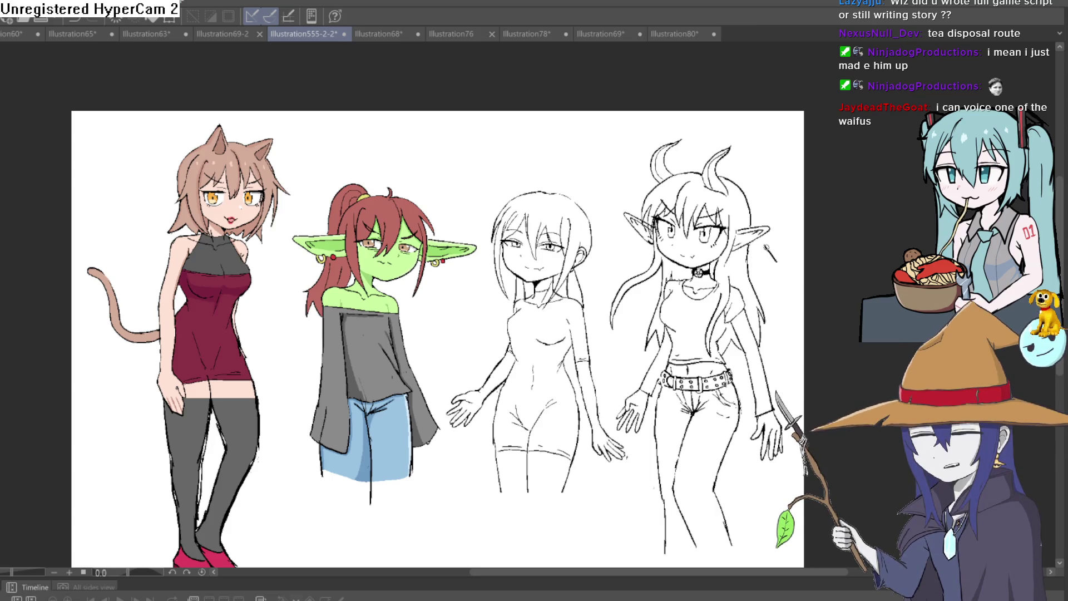
Zoom in near the horned elf, then pan over to the coloured catgirl and green goblin faces.
drag(776, 255, 681, 233)
scroll(681, 232, up, 3)
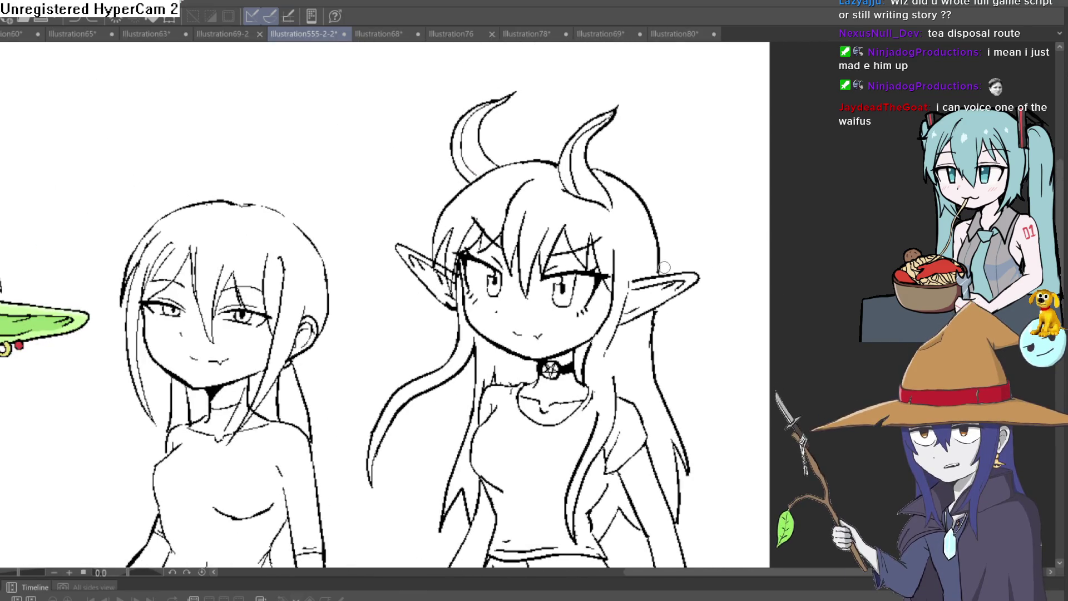
mouse_move(578, 302)
mouse_down()
mouse_move(767, 279)
mouse_move(787, 346)
mouse_move(680, 324)
mouse_move(493, 366)
mouse_move(490, 384)
mouse_up()
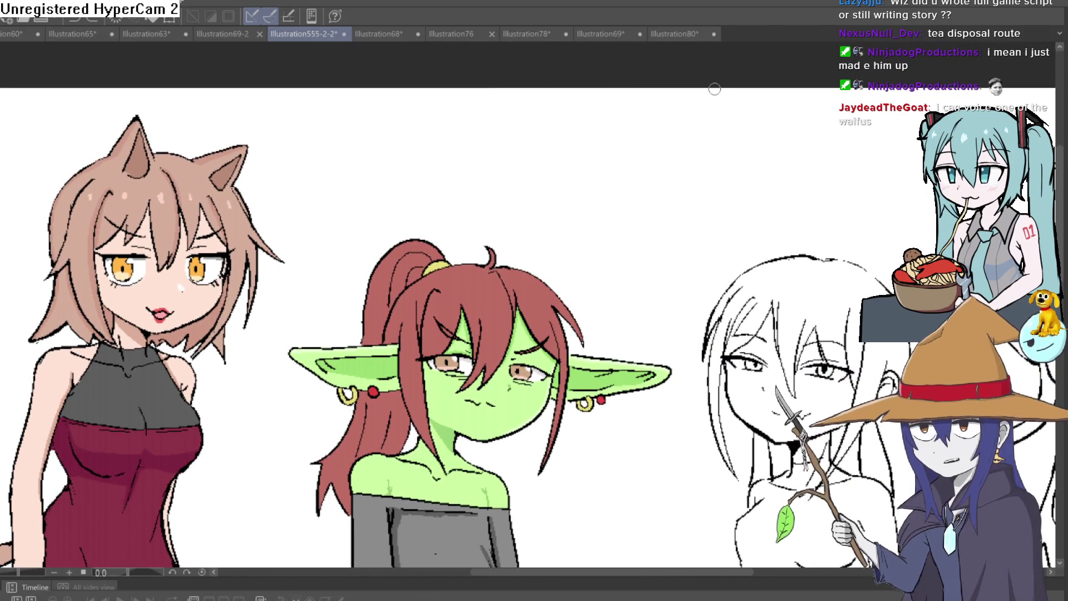
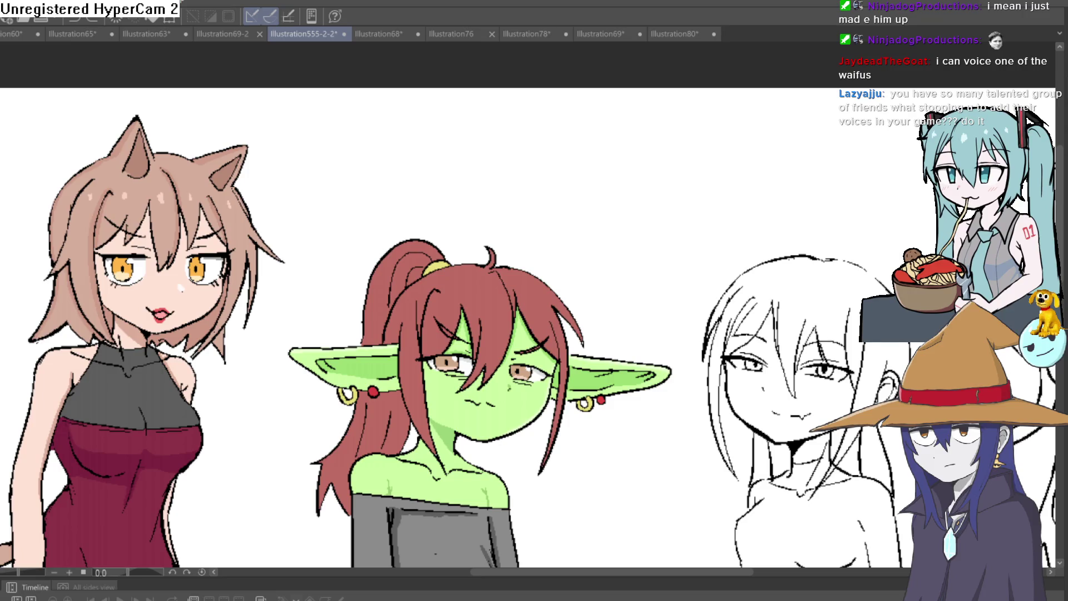
Undo a stray stroke and zoom in on the lineup.
drag(843, 146, 904, 201)
key(ctrl+z)
scroll(625, 199, down, 5)
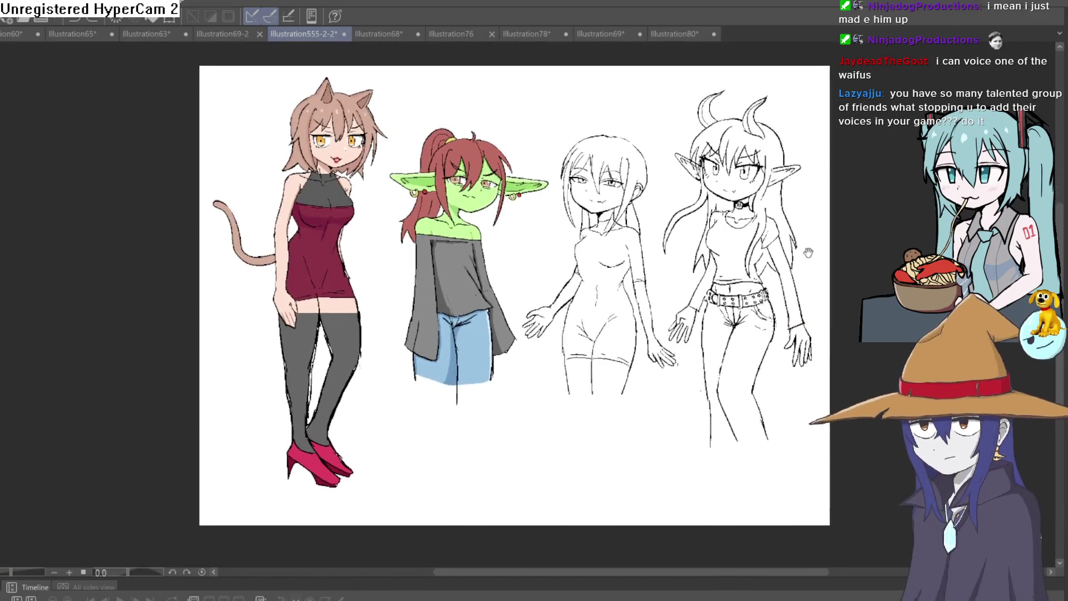
scroll(761, 351, up, 3)
scroll(763, 329, up, 1)
scroll(766, 305, up, 4)
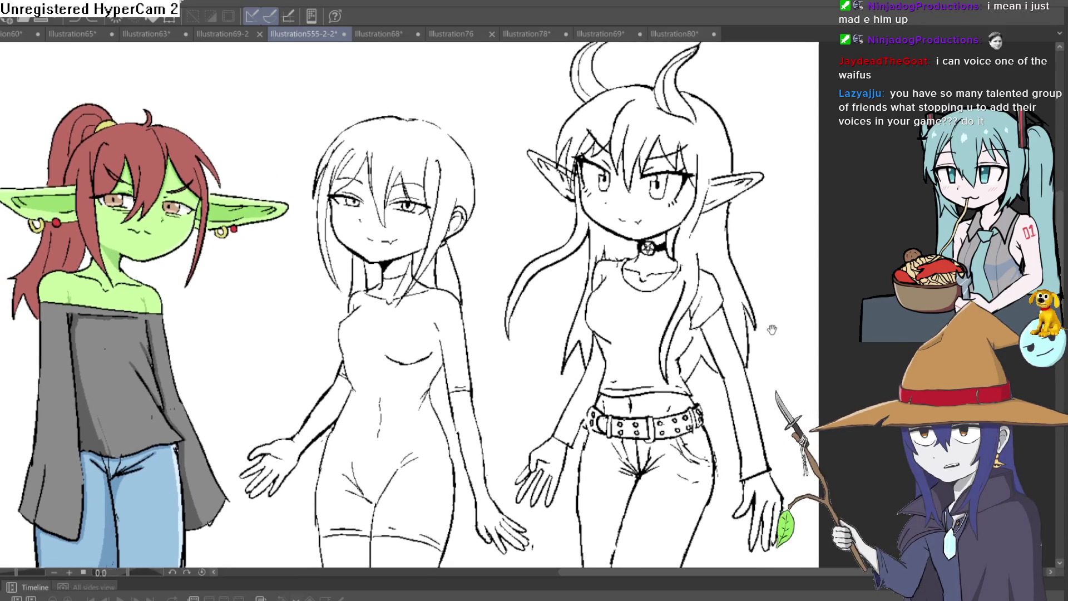
Pan across the lineup until the horned girl is centred and fully visible.
mouse_move(464, 353)
mouse_down()
mouse_move(664, 331)
mouse_move(741, 309)
mouse_move(801, 440)
mouse_up()
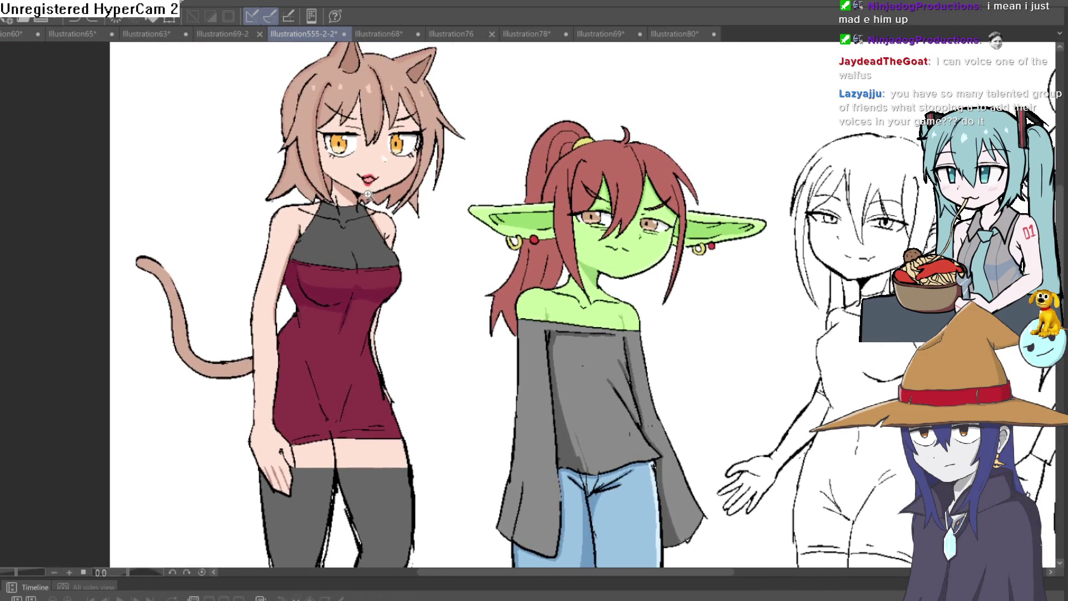
scroll(545, 409, up, 5)
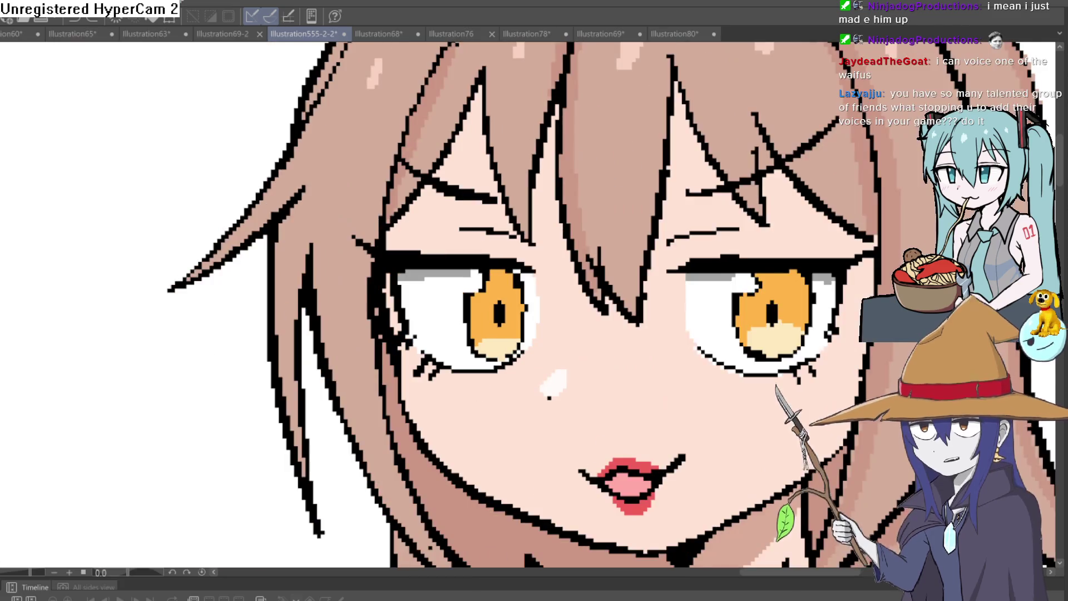
scroll(534, 305, left, 4)
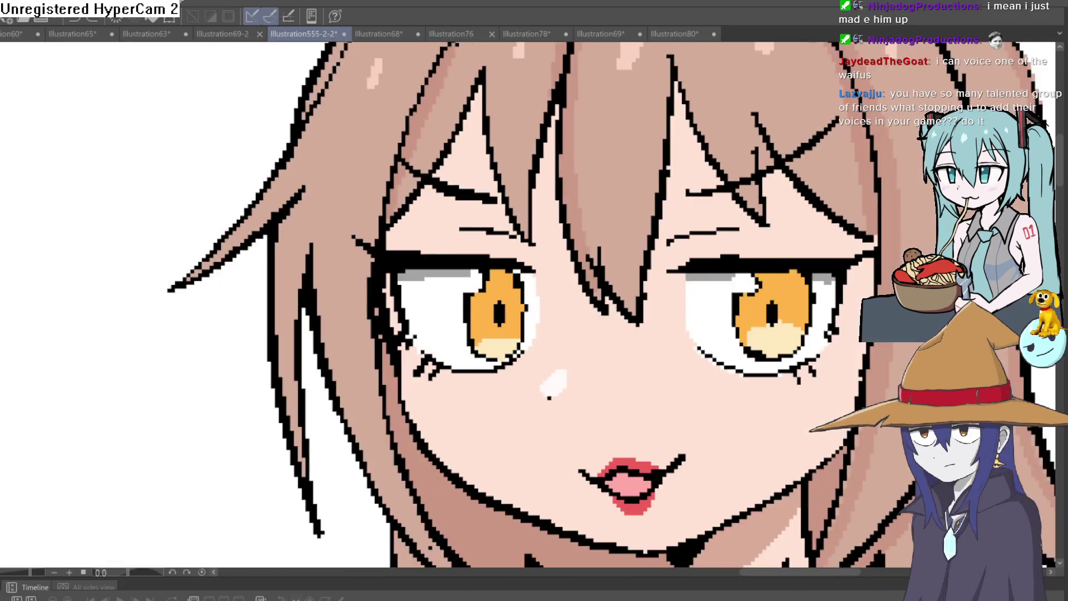
scroll(534, 305, right, 4)
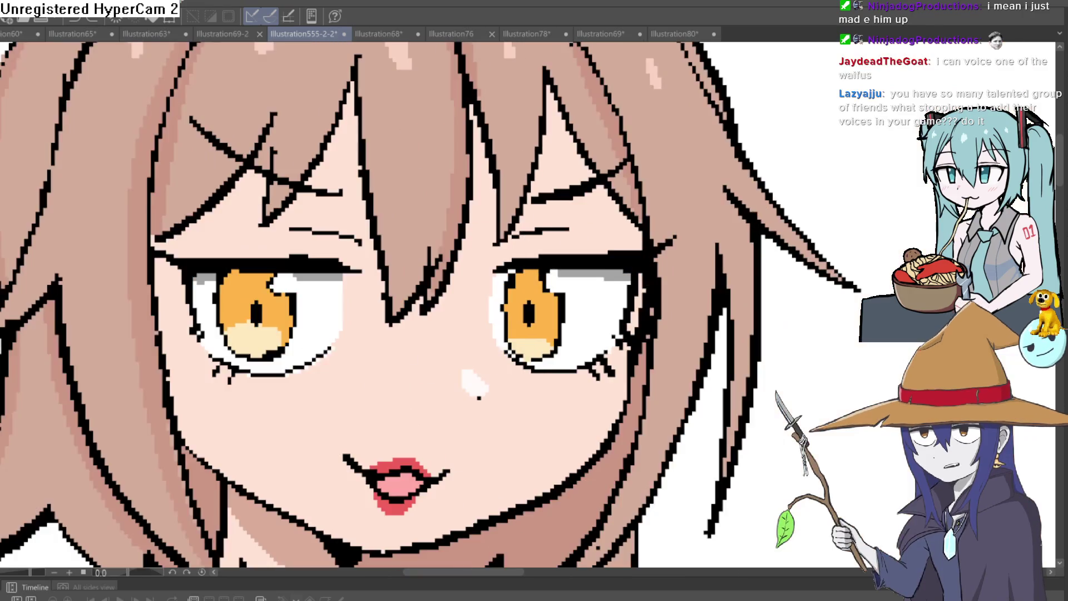
scroll(567, 365, down, 5)
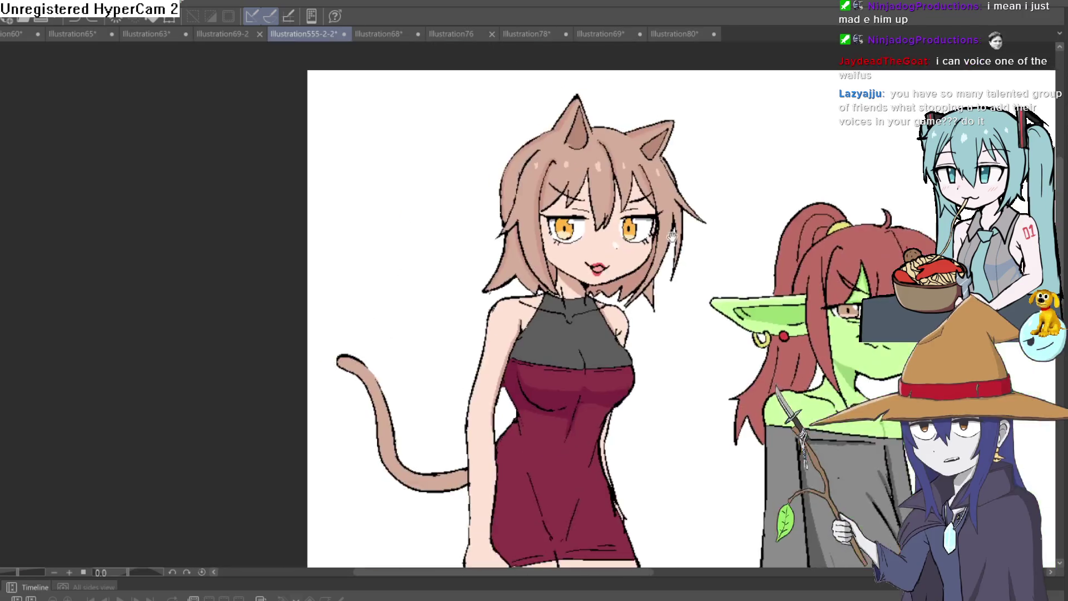
scroll(567, 365, right, 3)
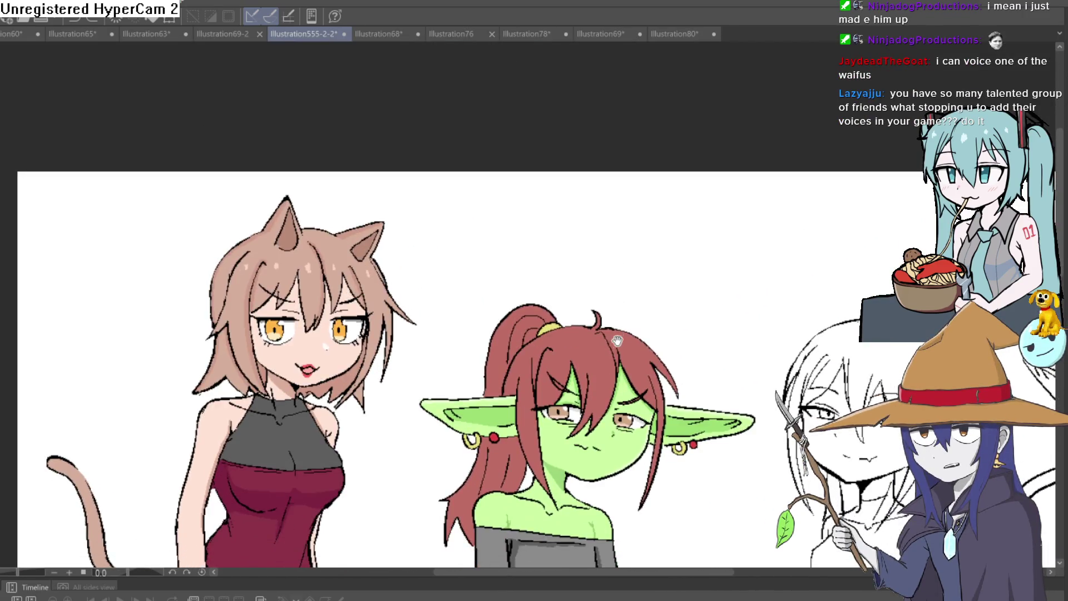
scroll(630, 285, down, 5)
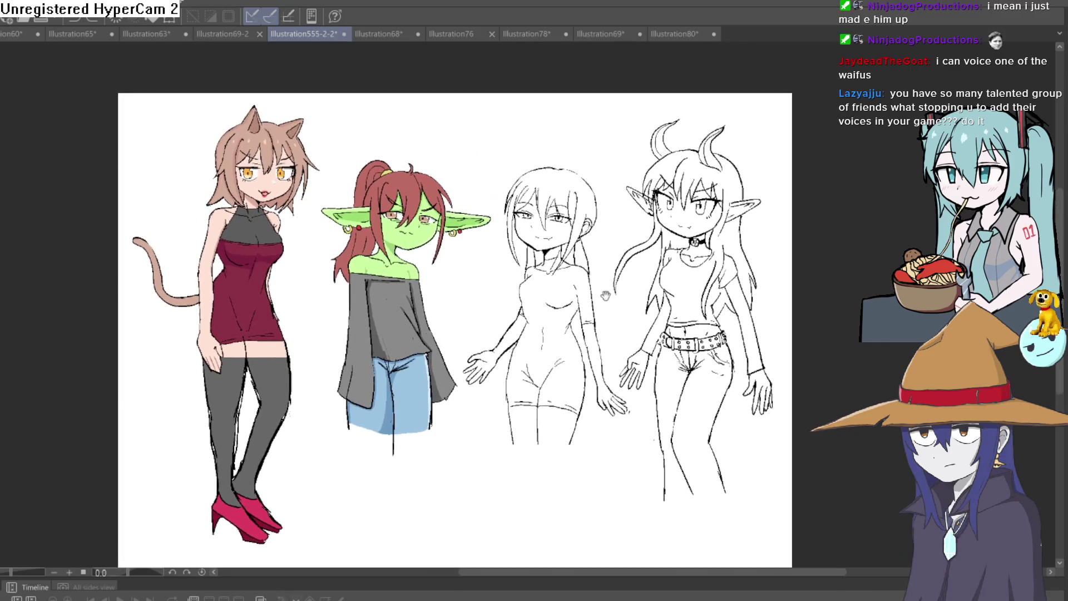
drag(606, 295, 602, 344)
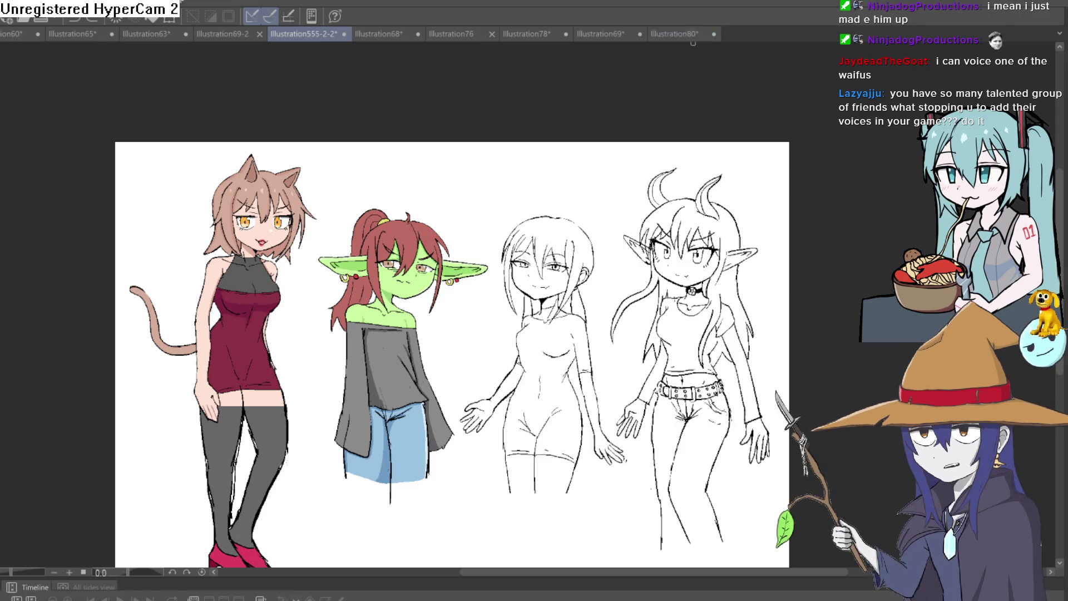
mouse_move(776, 332)
mouse_down()
mouse_move(785, 310)
mouse_move(702, 232)
mouse_up()
scroll(678, 286, up, 3)
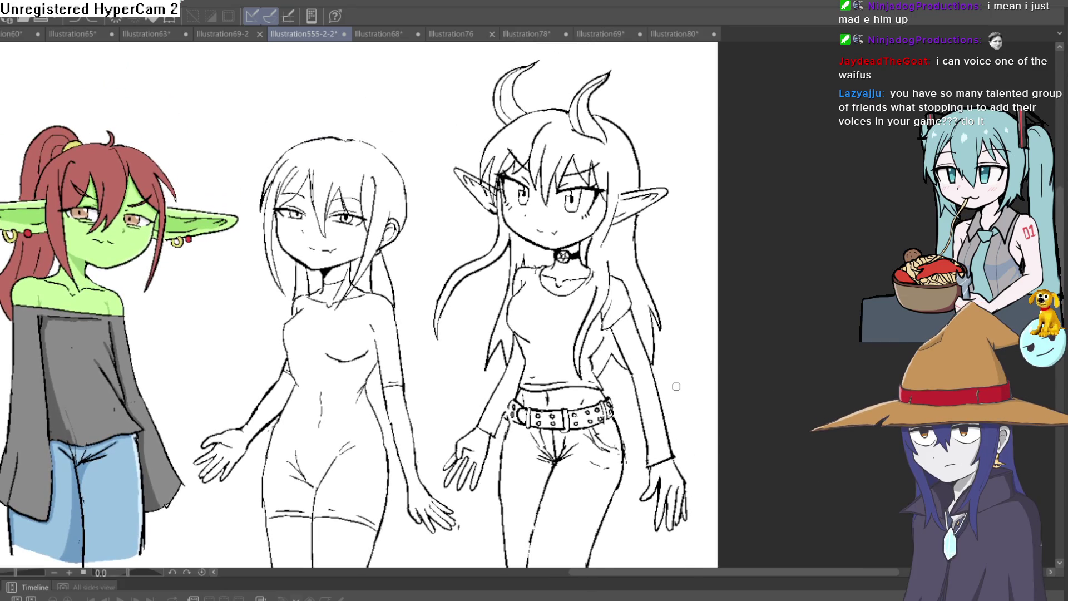
mouse_move(676, 387)
mouse_down()
mouse_move(663, 324)
mouse_move(645, 346)
mouse_move(650, 328)
mouse_up()
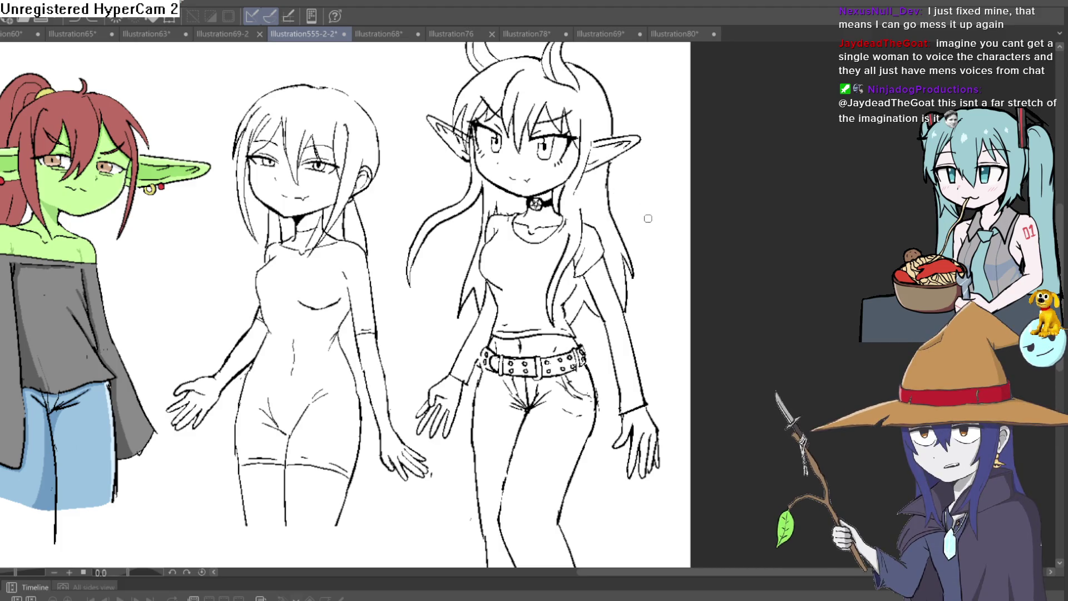
Redraw the hair strand beside the horned girl's chest, undoing the last refining stroke.
scroll(609, 219, up, 5)
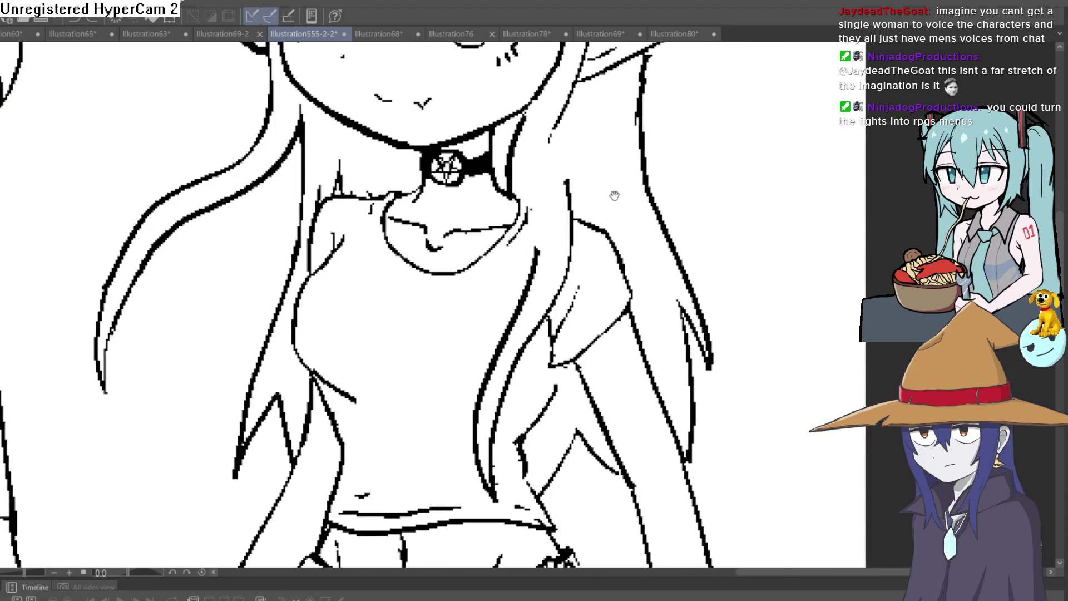
drag(515, 294, 492, 234)
mouse_move(539, 172)
mouse_down()
mouse_move(534, 210)
mouse_move(539, 172)
mouse_move(525, 178)
mouse_up()
mouse_move(541, 137)
mouse_down()
mouse_move(529, 233)
mouse_move(549, 149)
mouse_move(529, 172)
mouse_up()
key(ctrl+z)
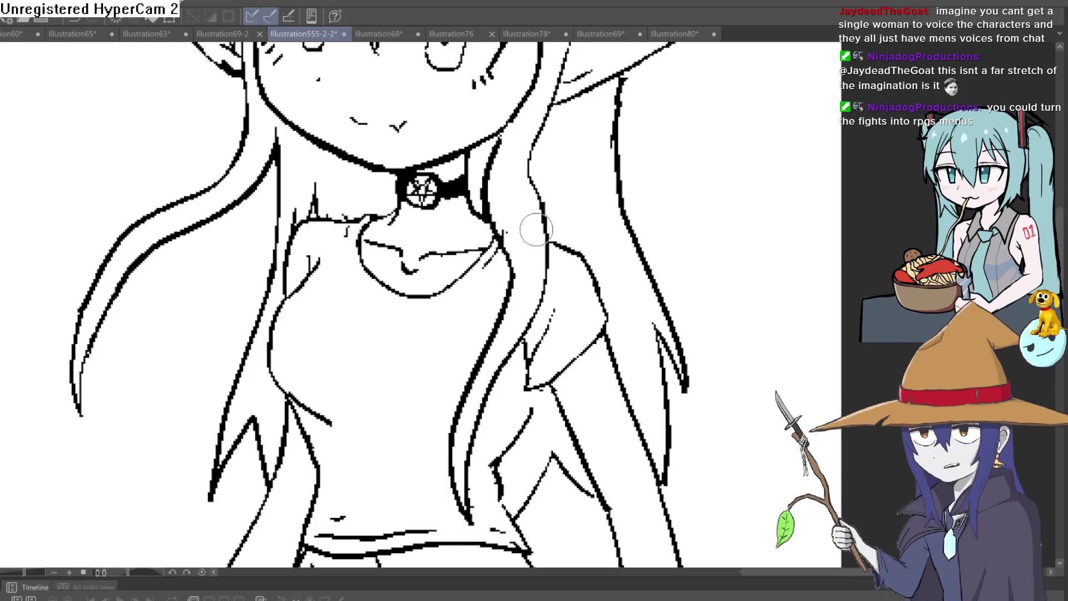
scroll(605, 239, down, 5)
drag(605, 239, 602, 237)
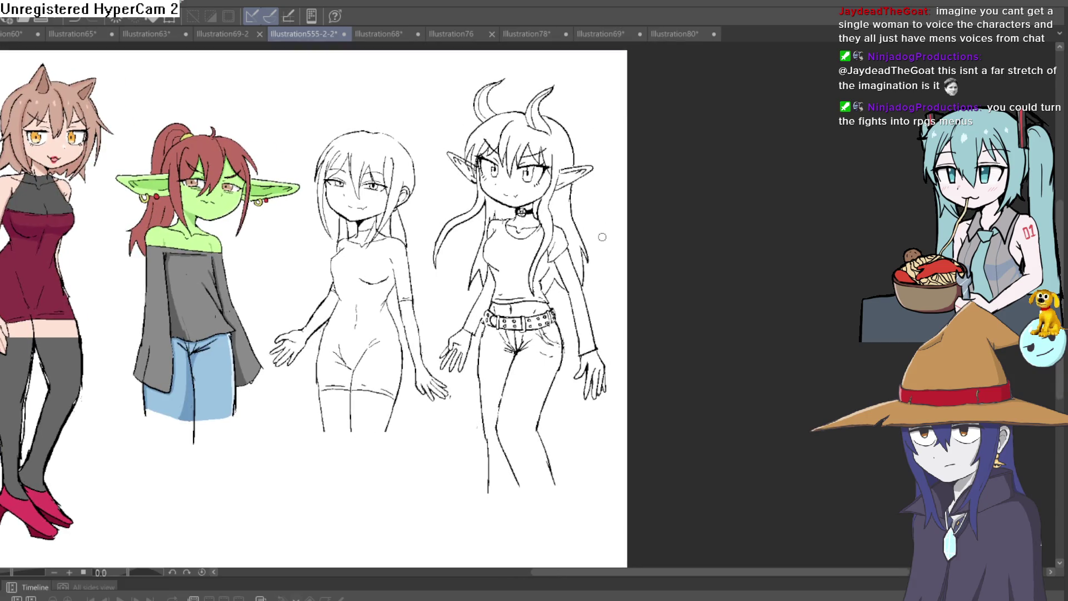
drag(616, 331, 579, 332)
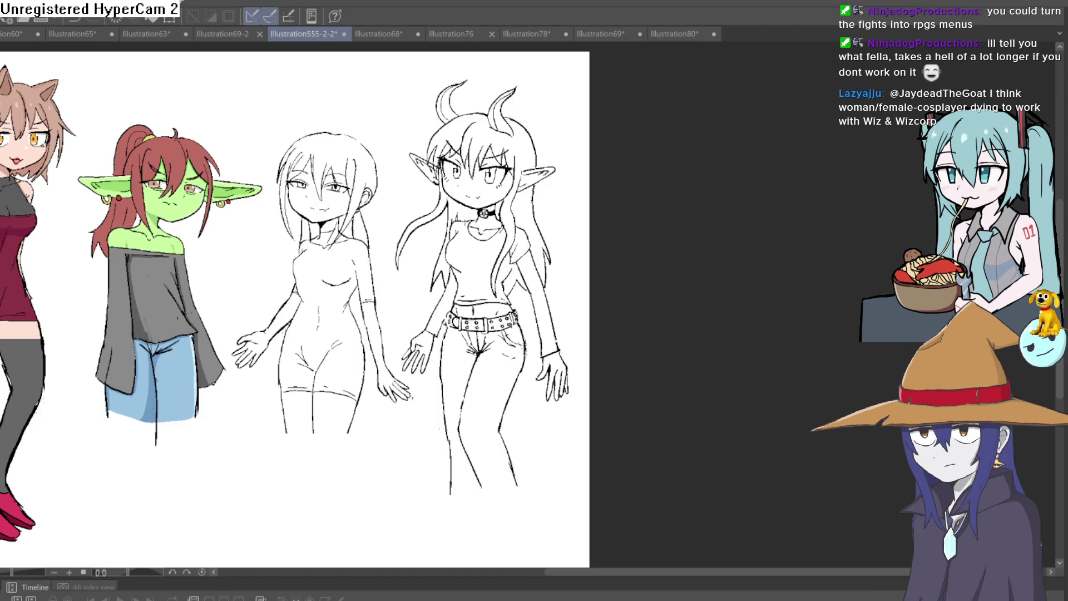
Lasso the horned girl's right-side arm and hand.
drag(529, 228, 562, 242)
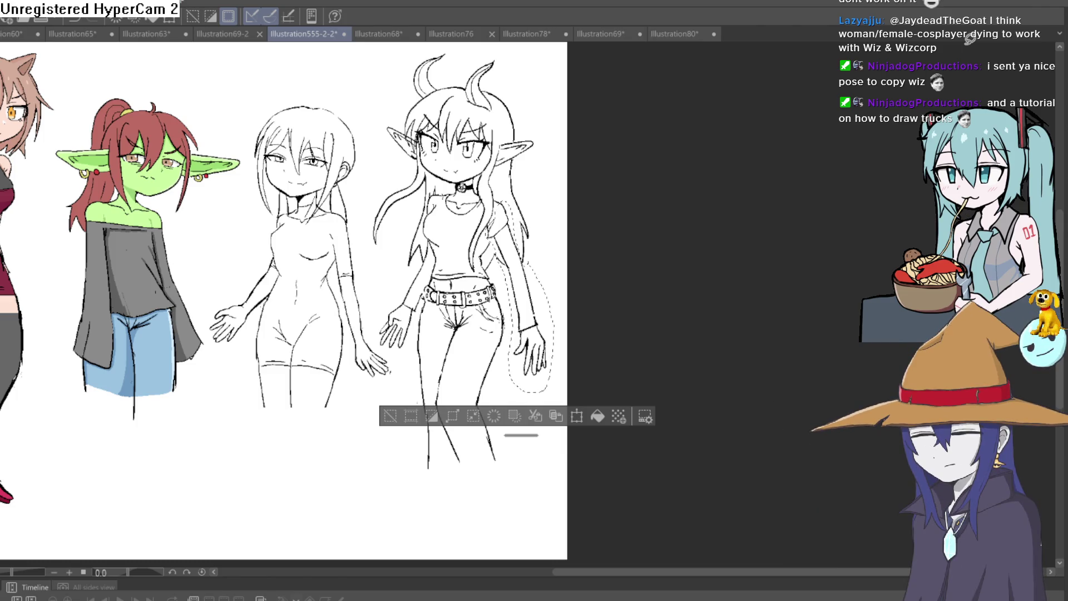
Deselect the arm, then undo and redo so the arm and hand stay unchanged.
click(390, 416)
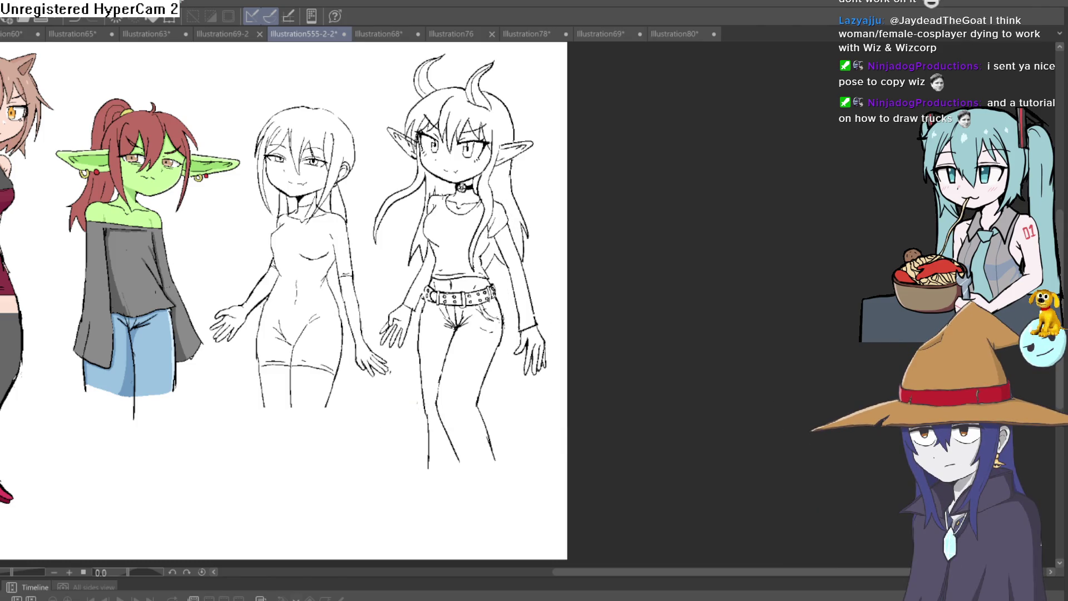
key(ctrl+z)
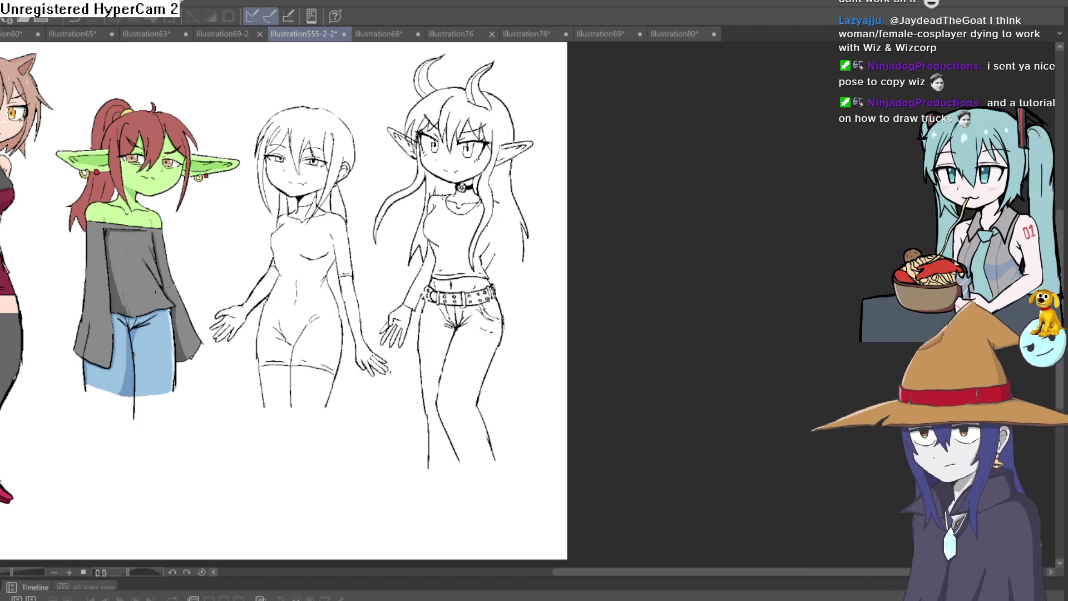
key(ctrl+y)
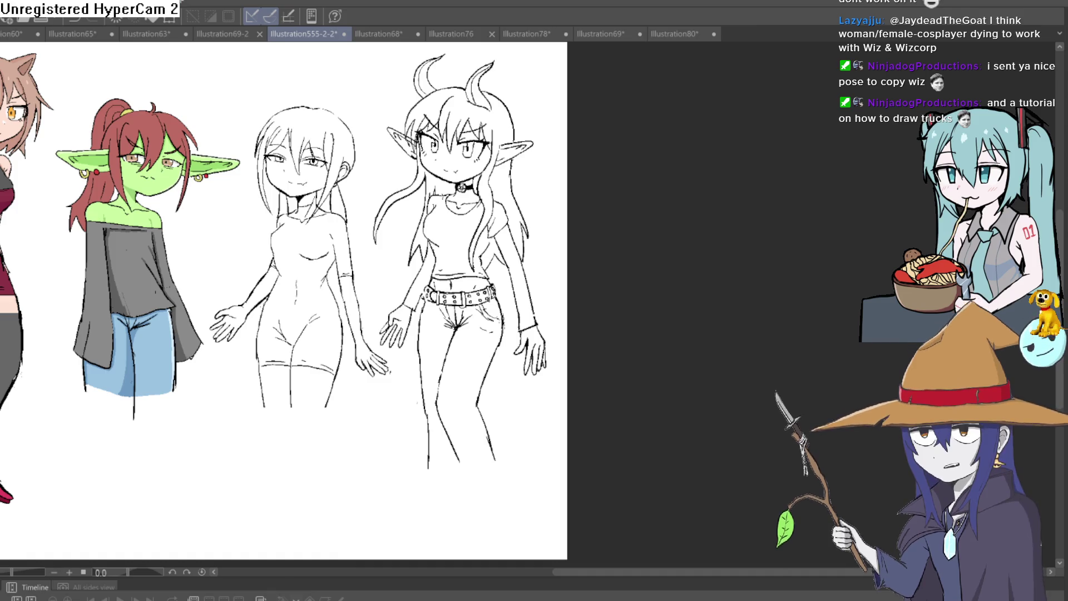
drag(434, 370, 438, 359)
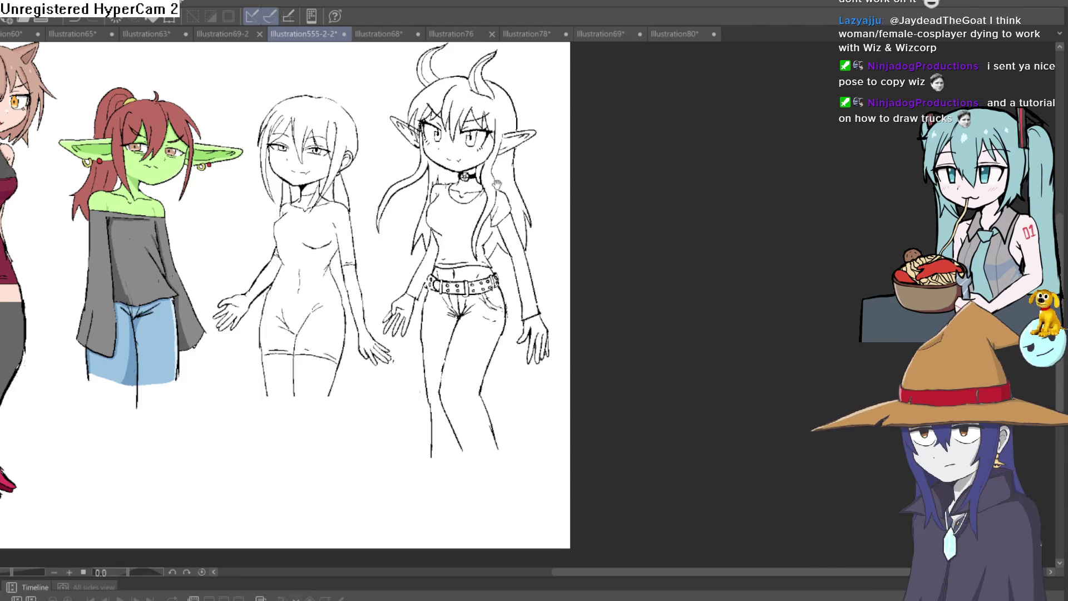
Pan over the torso and jeans, undoing then restoring the grey right-arm sketch lines.
scroll(522, 242, up, 5)
drag(506, 331, 448, 304)
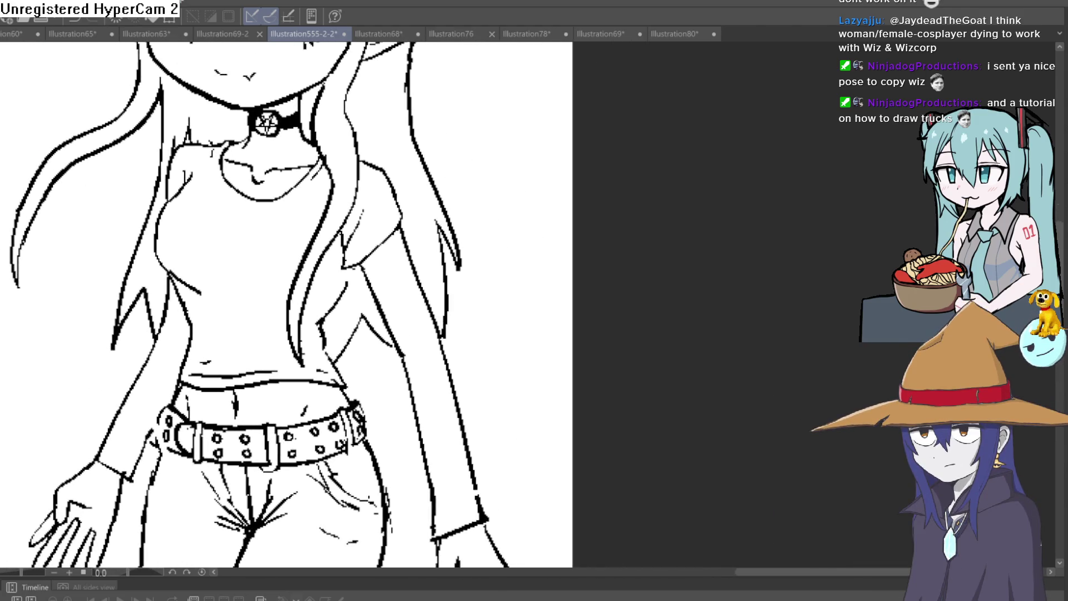
key(ctrl+z)
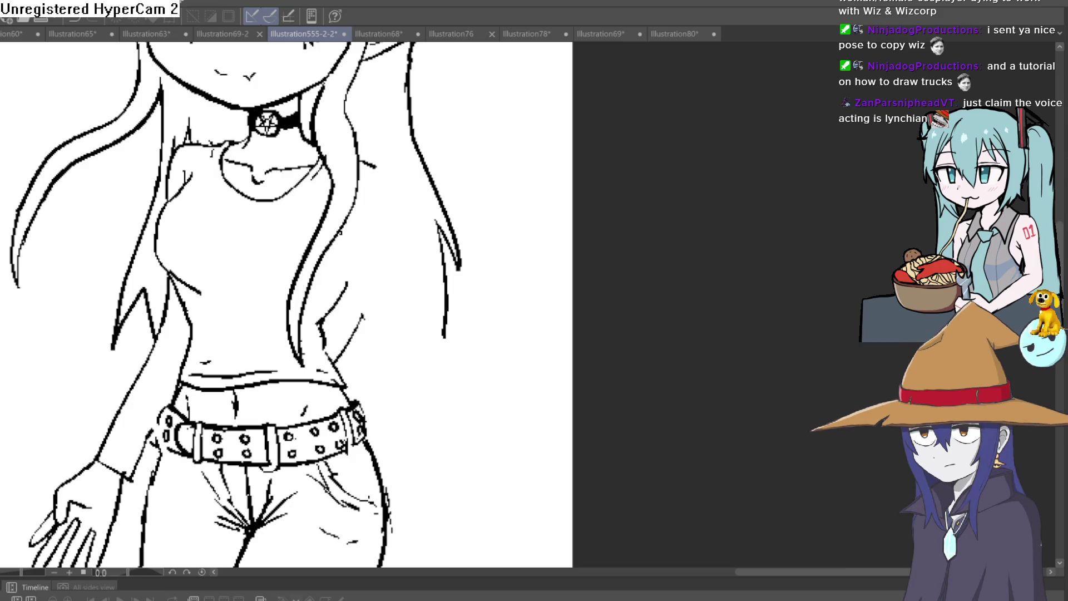
key(ctrl+z)
key(ctrl+z)
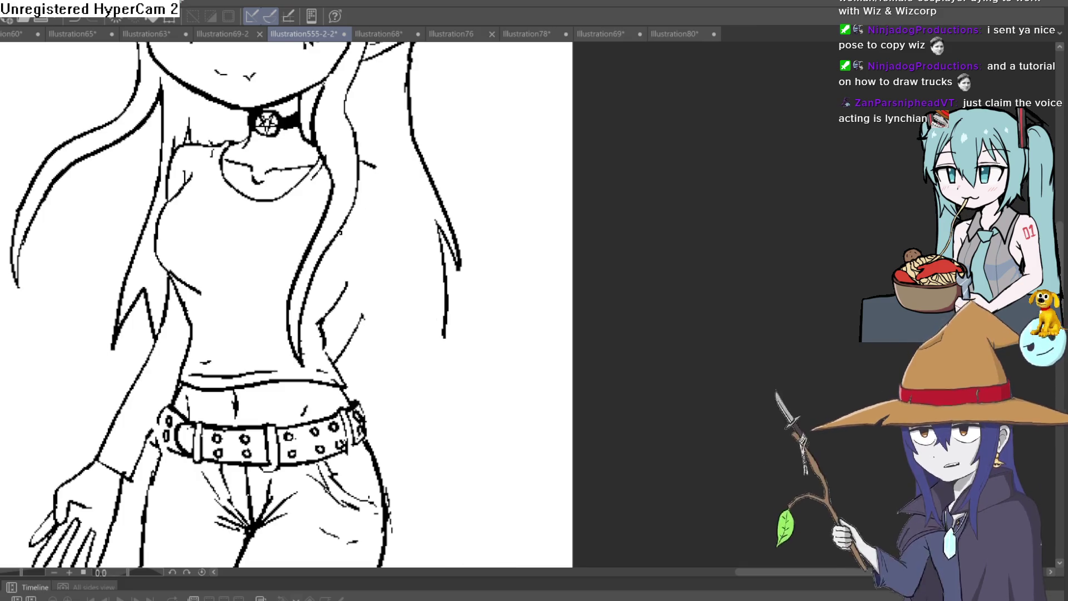
drag(478, 258, 456, 212)
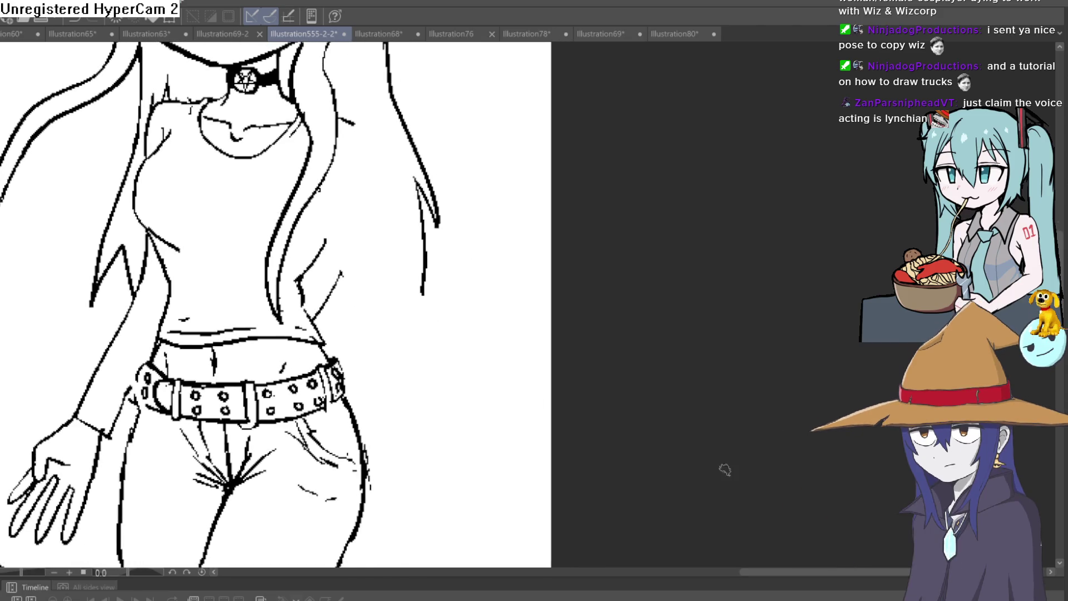
key(ctrl+y)
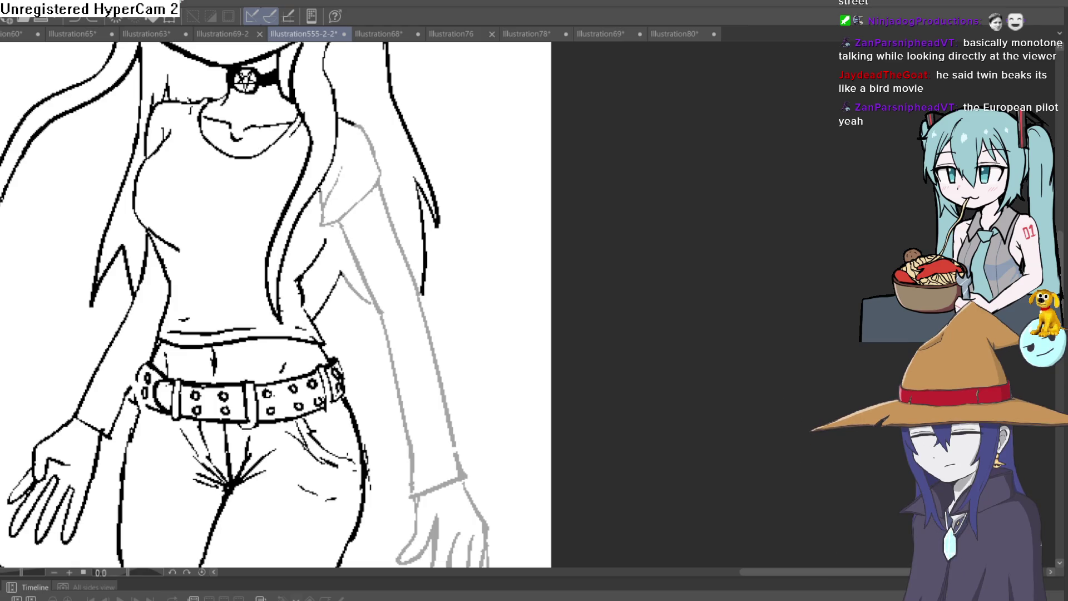
Ink the right sleeve's edge over the grey sketch, redoing the first attempt.
drag(229, 132, 221, 119)
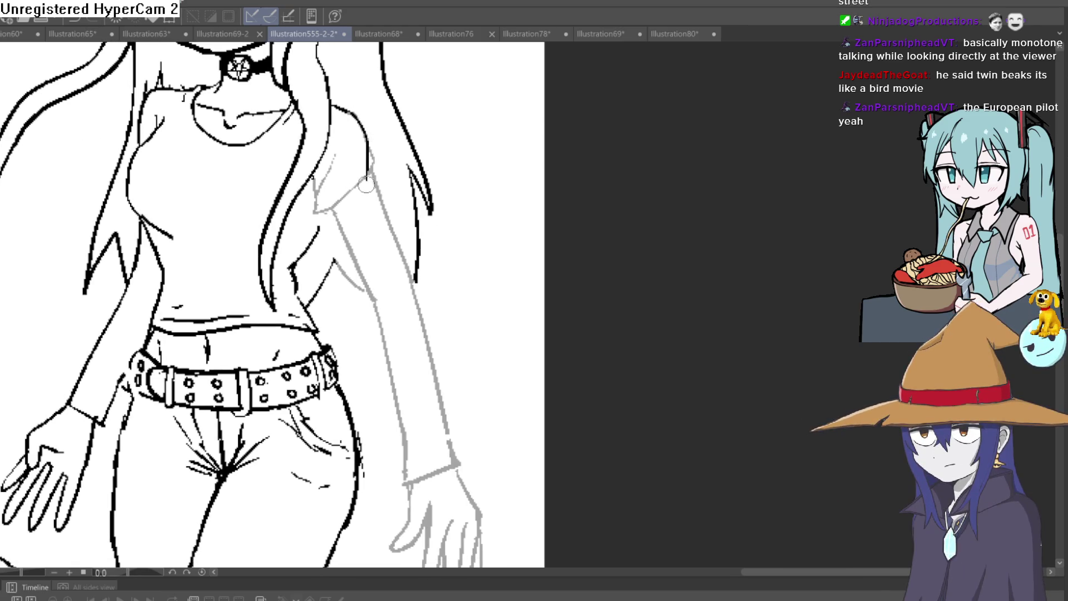
mouse_move(366, 179)
mouse_down()
mouse_move(364, 207)
mouse_move(315, 221)
mouse_up()
drag(313, 177, 314, 218)
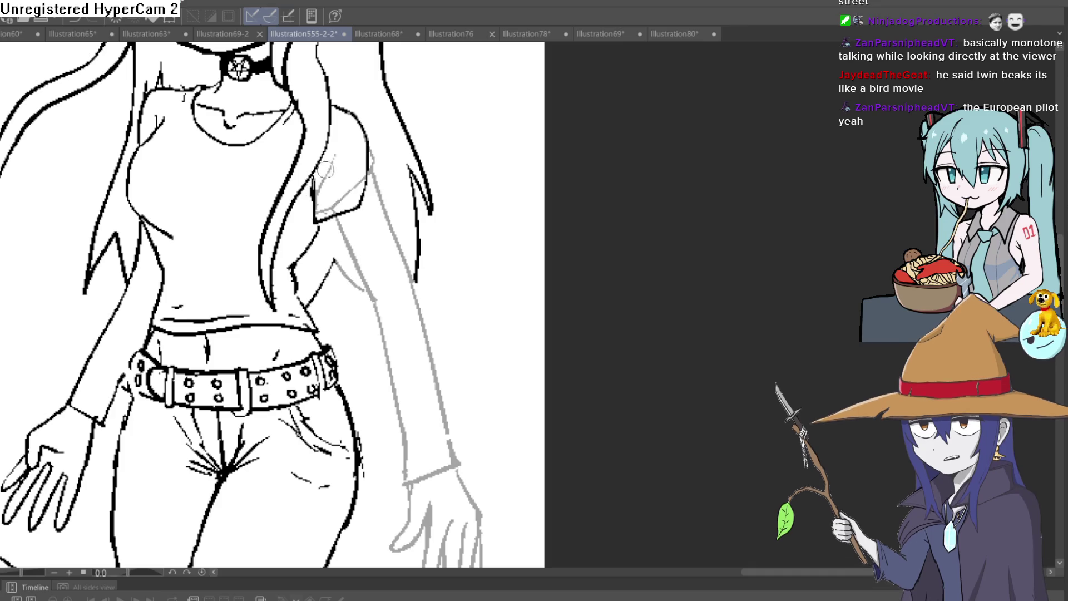
key(ctrl+z)
key(ctrl+z)
key(ctrl+z)
mouse_move(352, 107)
mouse_down()
mouse_move(376, 170)
mouse_move(359, 221)
mouse_move(309, 181)
mouse_up()
Ink the inner-arm line from below the sleeve toward the wrist, retrying several strokes.
mouse_move(393, 238)
mouse_down()
mouse_move(377, 161)
mouse_move(363, 296)
mouse_up()
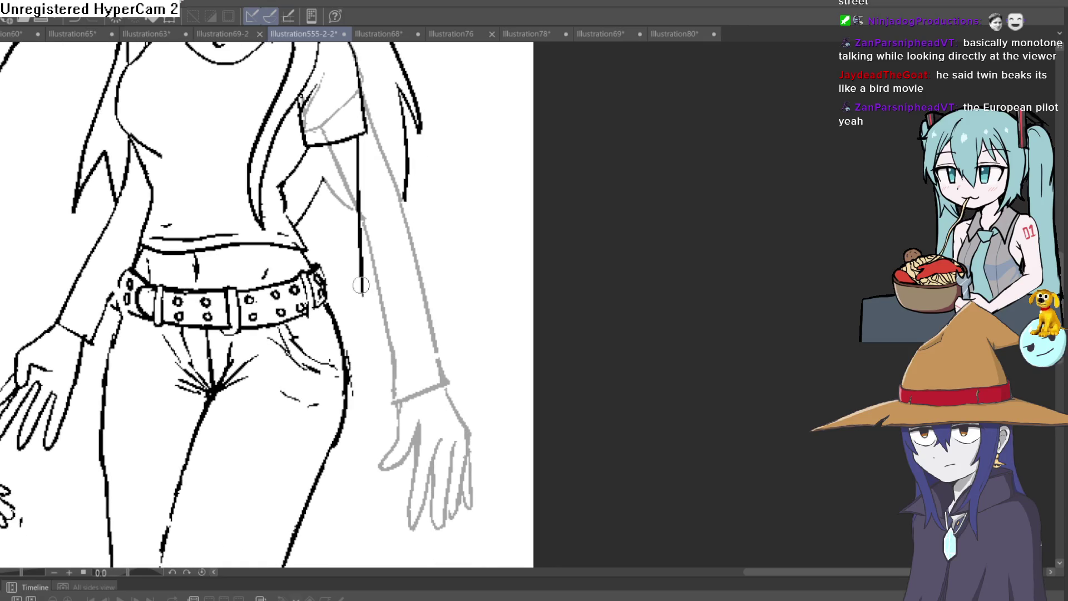
drag(323, 143, 337, 281)
key(ctrl+z)
drag(320, 145, 350, 421)
mouse_move(362, 285)
mouse_down()
mouse_move(377, 412)
mouse_move(363, 328)
mouse_up()
key(ctrl+z)
mouse_move(352, 210)
mouse_down()
mouse_move(367, 311)
mouse_move(362, 359)
mouse_up()
key(ctrl+z)
key(ctrl+z)
drag(342, 173, 359, 336)
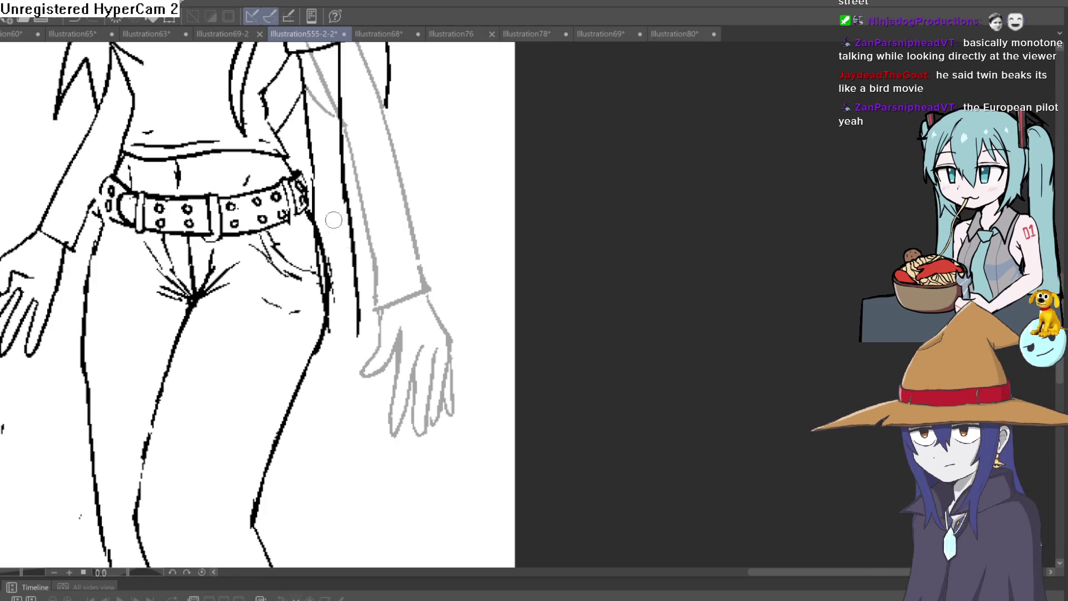
scroll(350, 169, up, 3)
mouse_move(347, 145)
mouse_down()
mouse_move(347, 276)
mouse_move(350, 143)
mouse_up()
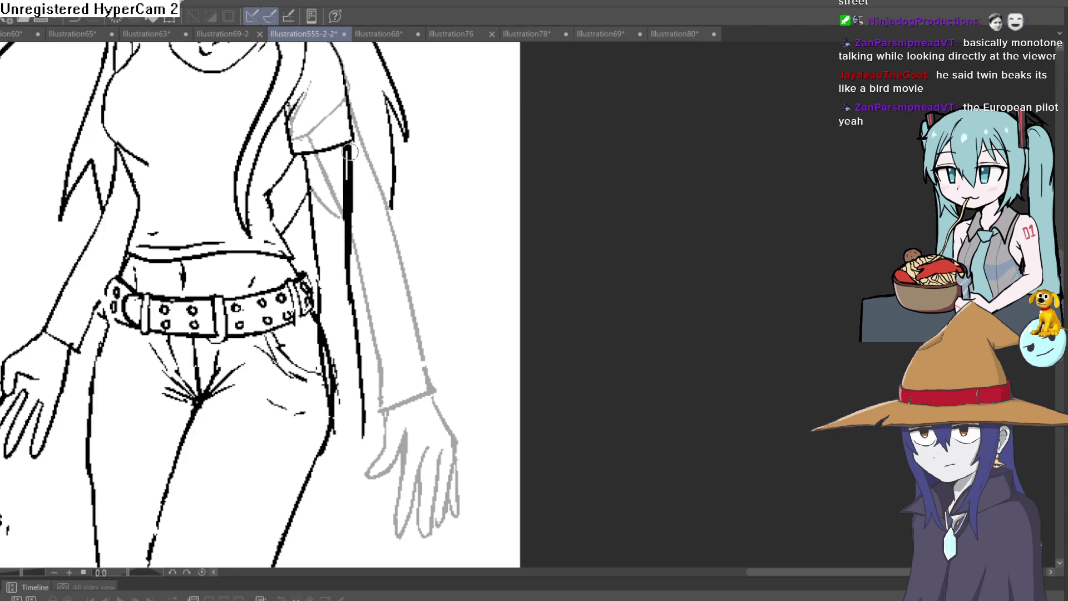
key(ctrl+z)
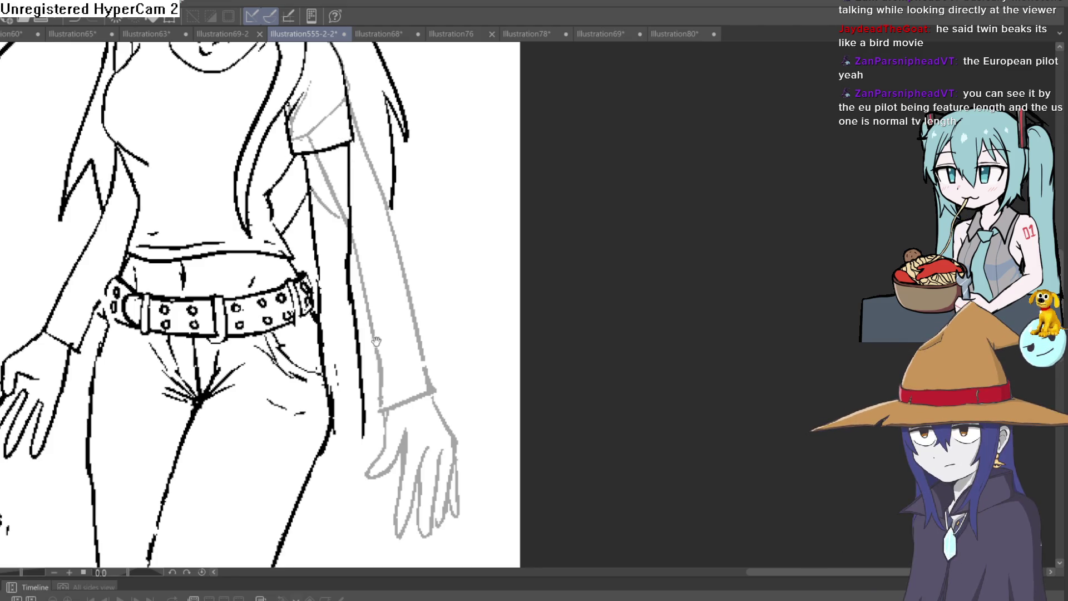
Thicken the arm outline down to the belt, then erase and thin the excess below it.
scroll(323, 304, up, 1)
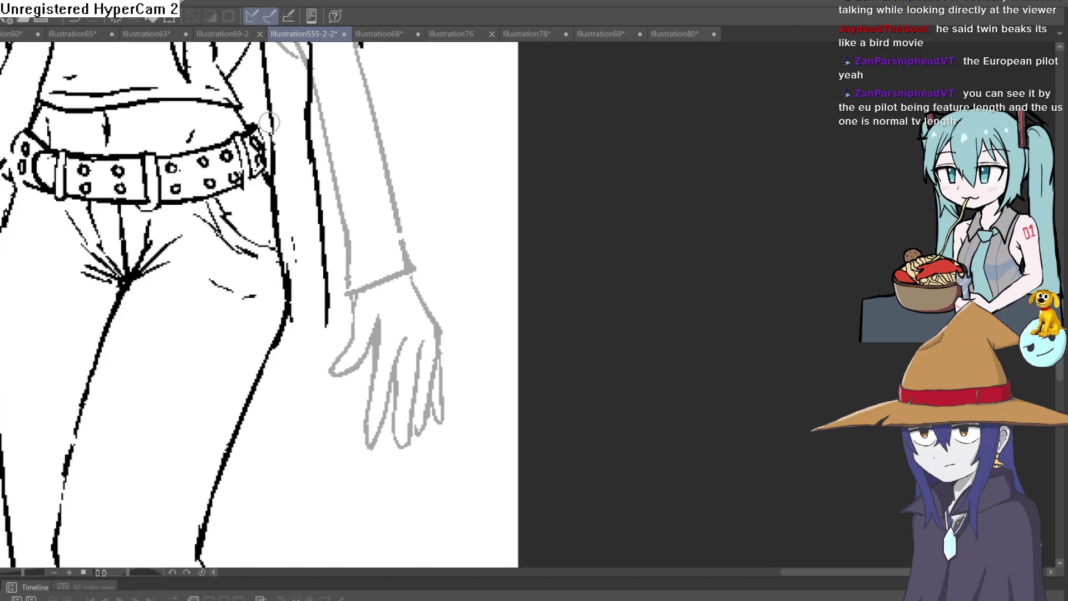
drag(313, 137, 327, 267)
drag(287, 202, 294, 364)
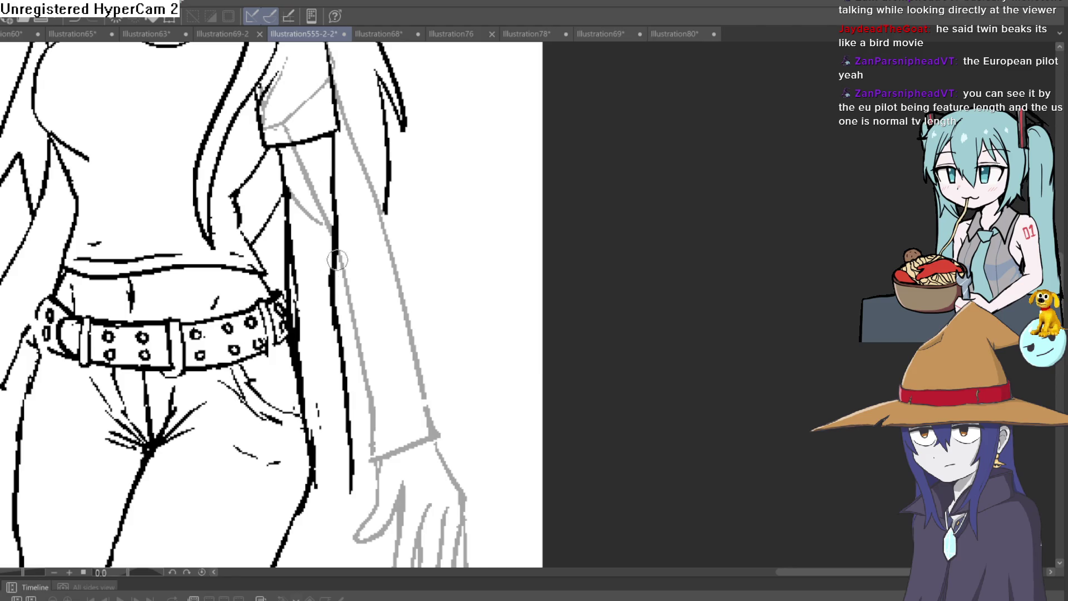
drag(337, 255, 340, 384)
drag(303, 351, 290, 154)
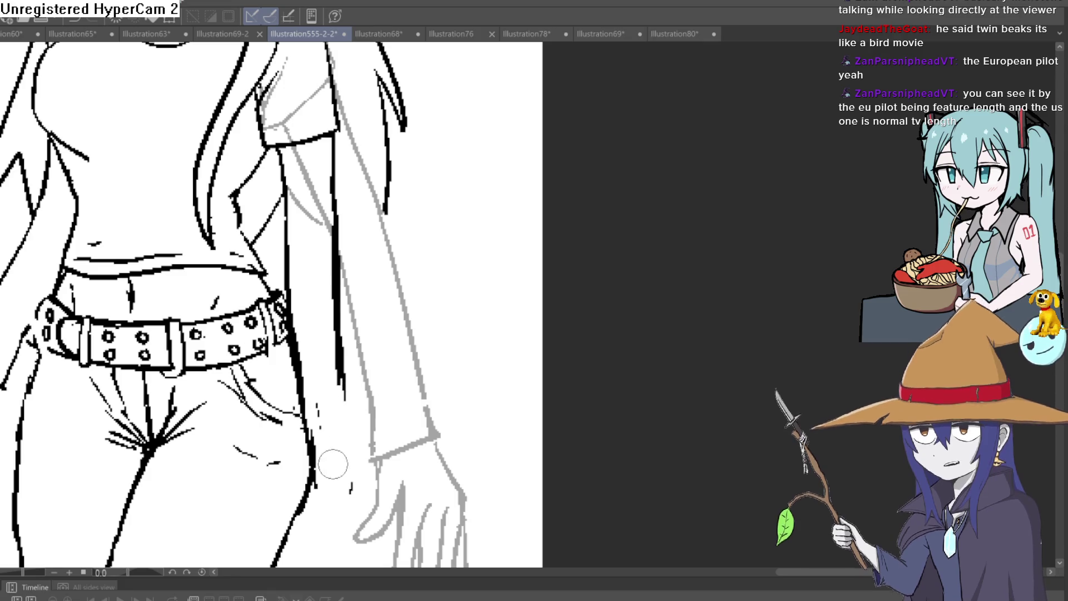
drag(314, 456, 298, 329)
drag(298, 367, 317, 406)
Ink the lower end of the sleeve as a cuff below the belt.
drag(354, 311, 334, 191)
mouse_move(329, 291)
mouse_down()
mouse_move(327, 348)
mouse_move(274, 261)
mouse_up()
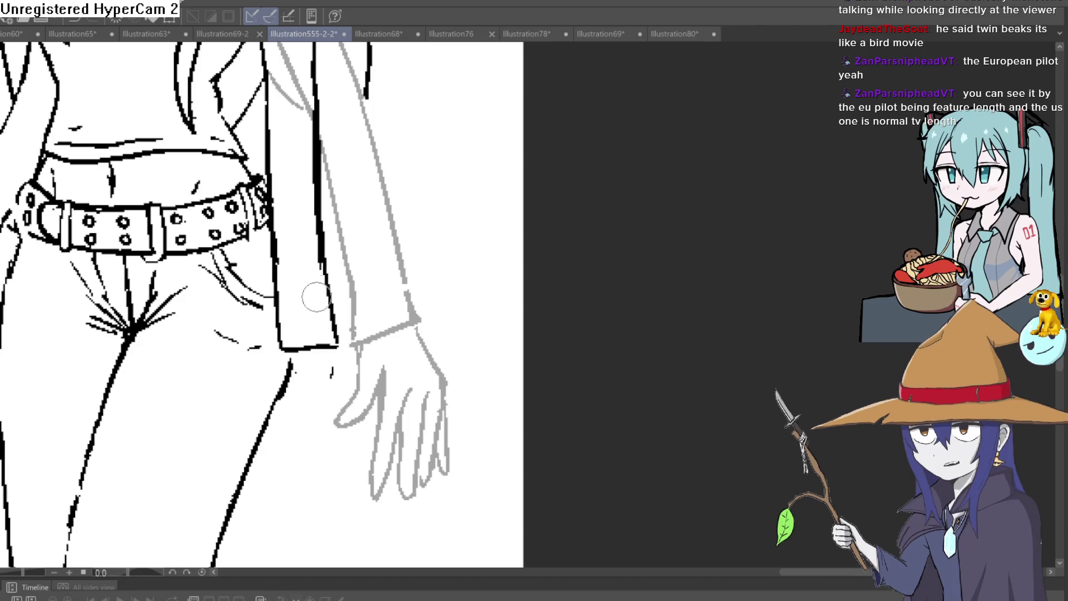
scroll(313, 272, down, 4)
drag(375, 311, 383, 345)
scroll(359, 345, up, 3)
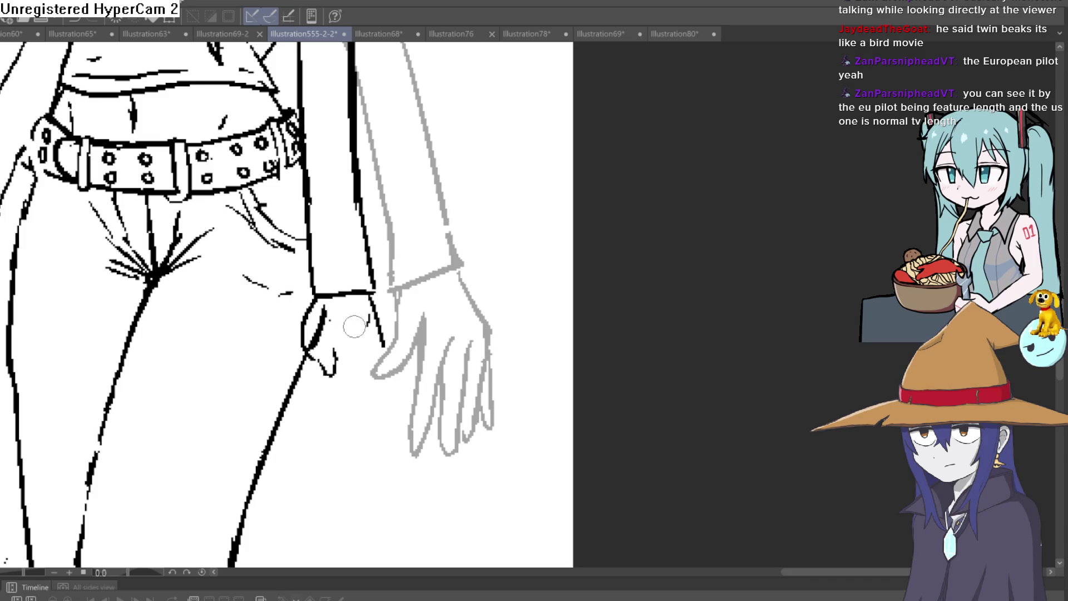
Ink a clenched fist below the cuff, undoing stray strokes on its left side.
mouse_move(386, 349)
mouse_down()
mouse_move(368, 385)
mouse_move(361, 362)
mouse_move(345, 390)
mouse_move(332, 386)
mouse_up()
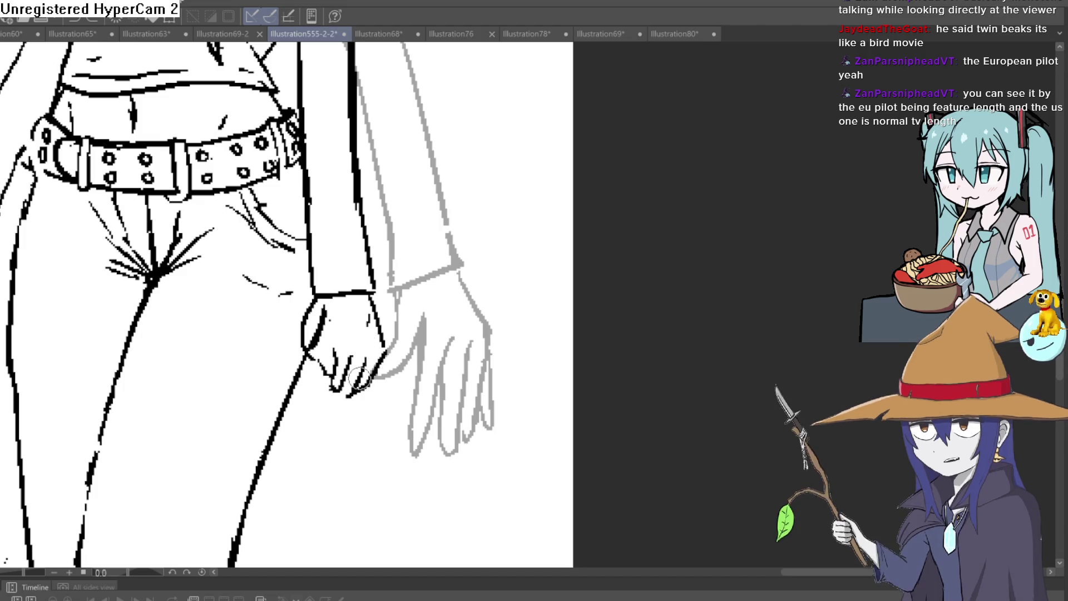
scroll(397, 342, up, 2)
mouse_move(356, 367)
mouse_down()
mouse_move(328, 401)
mouse_move(289, 401)
mouse_up()
key(ctrl+z)
key(ctrl+z)
mouse_move(362, 340)
mouse_down()
mouse_move(356, 373)
mouse_move(364, 346)
mouse_up()
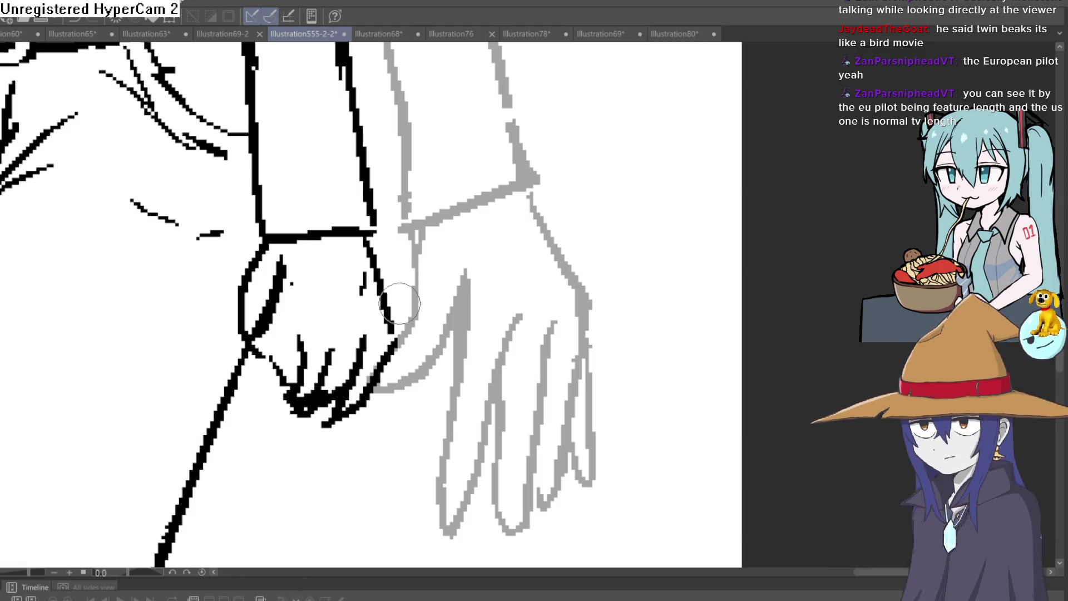
scroll(372, 334, down, 2)
drag(407, 299, 399, 293)
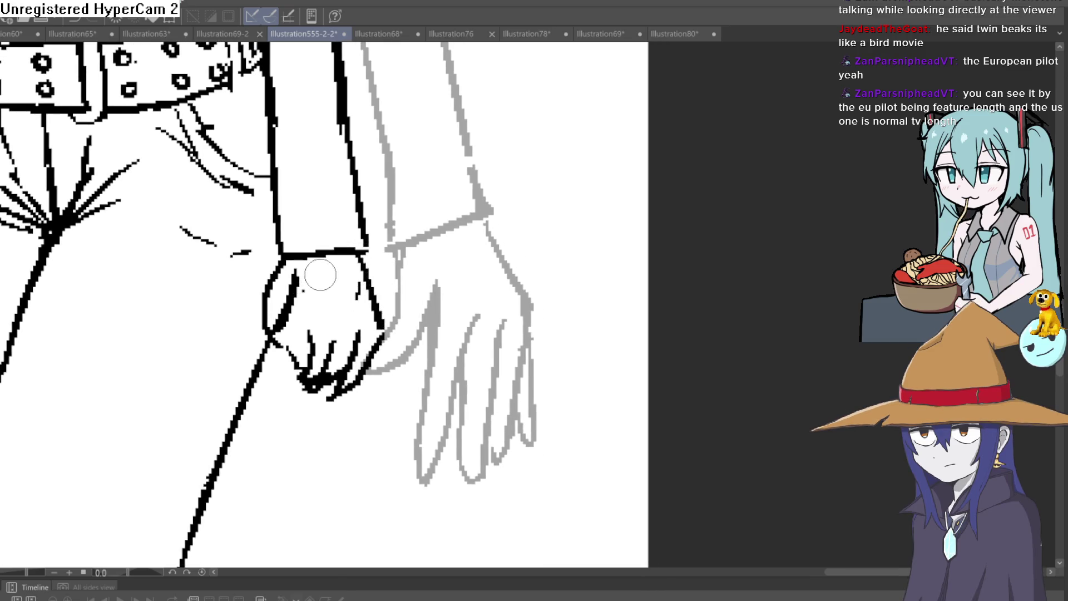
key(ctrl+z)
drag(292, 303, 285, 342)
key(ctrl+z)
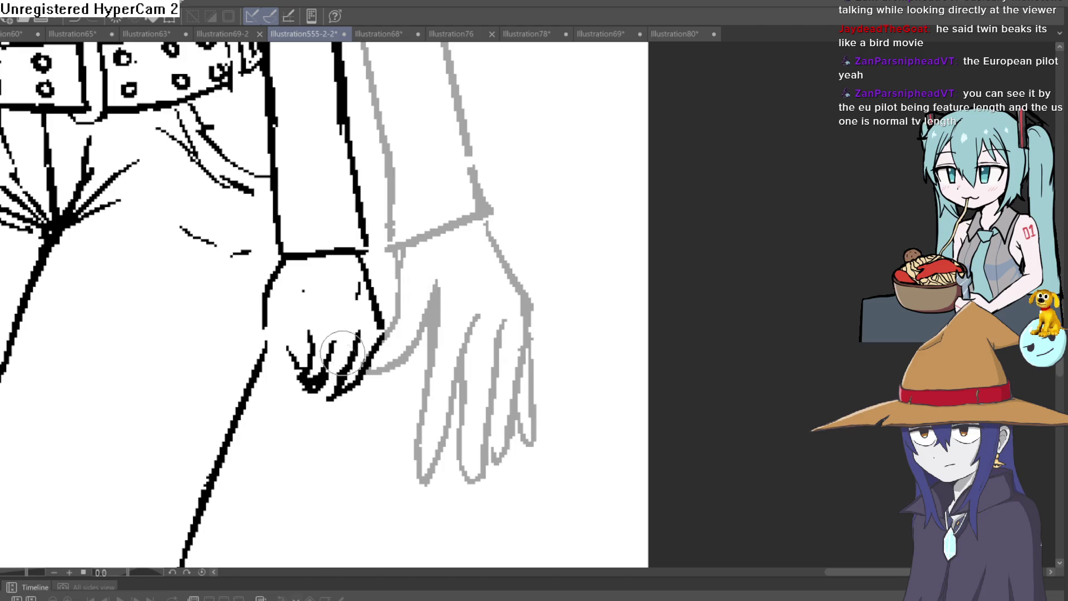
mouse_move(342, 384)
mouse_down()
mouse_move(358, 345)
mouse_move(334, 390)
mouse_move(357, 339)
mouse_up()
Zoom in on the fist and ink new finger lines, retrying the left finger.
scroll(460, 317, up, 2)
scroll(453, 336, down, 4)
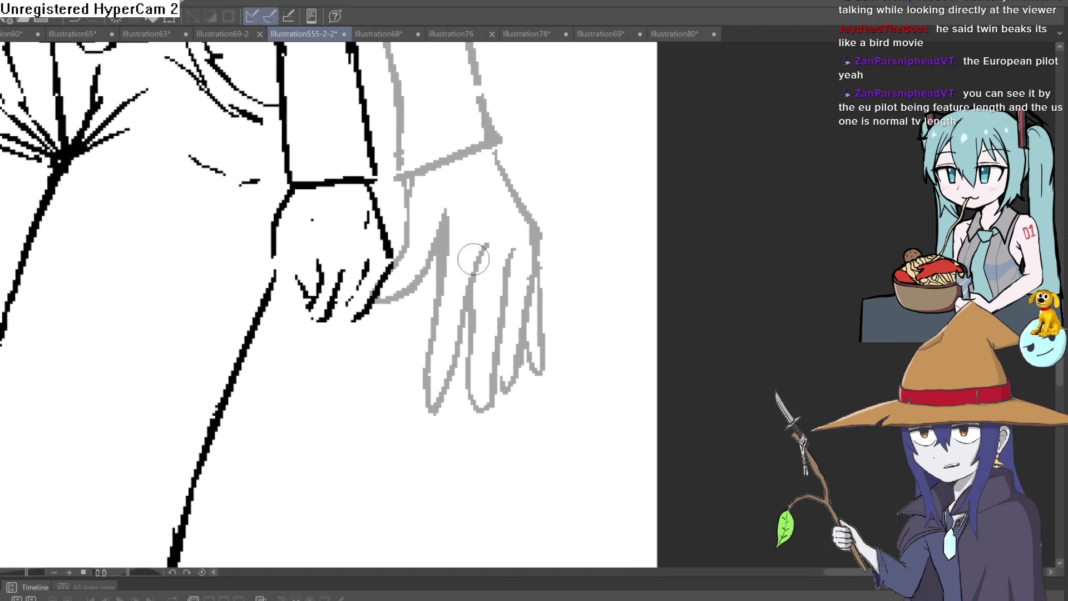
click(351, 297)
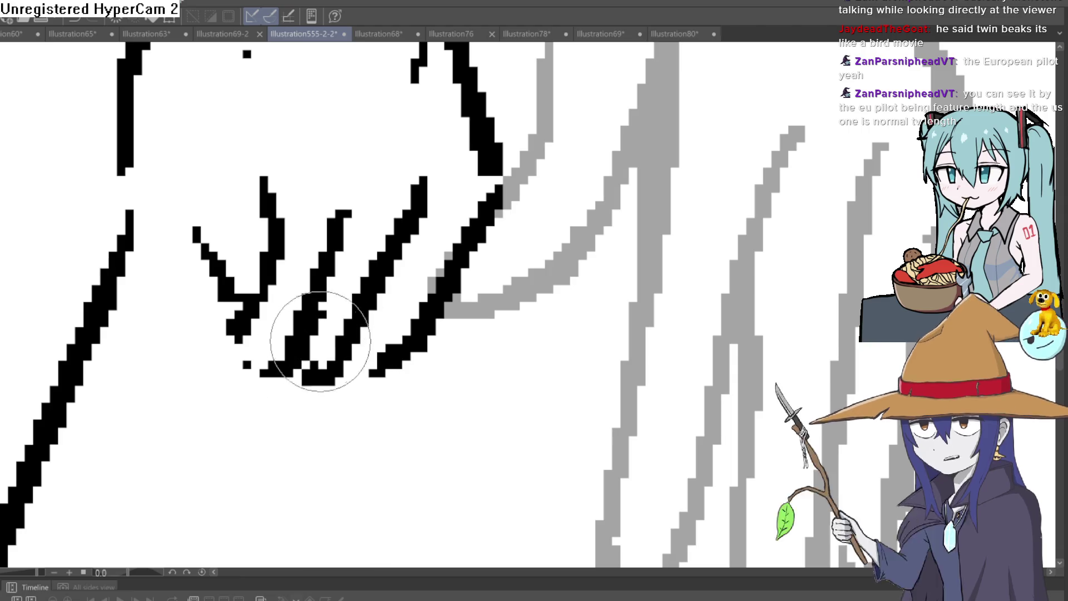
mouse_move(385, 274)
mouse_down()
mouse_move(333, 334)
mouse_move(417, 317)
mouse_move(334, 382)
mouse_up()
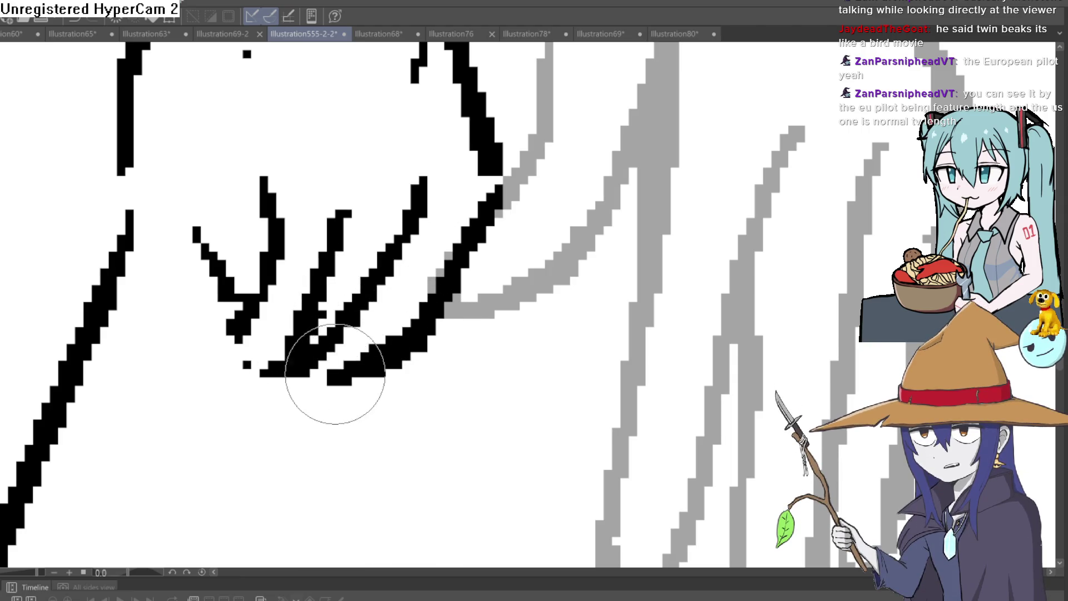
key(ctrl+minus)
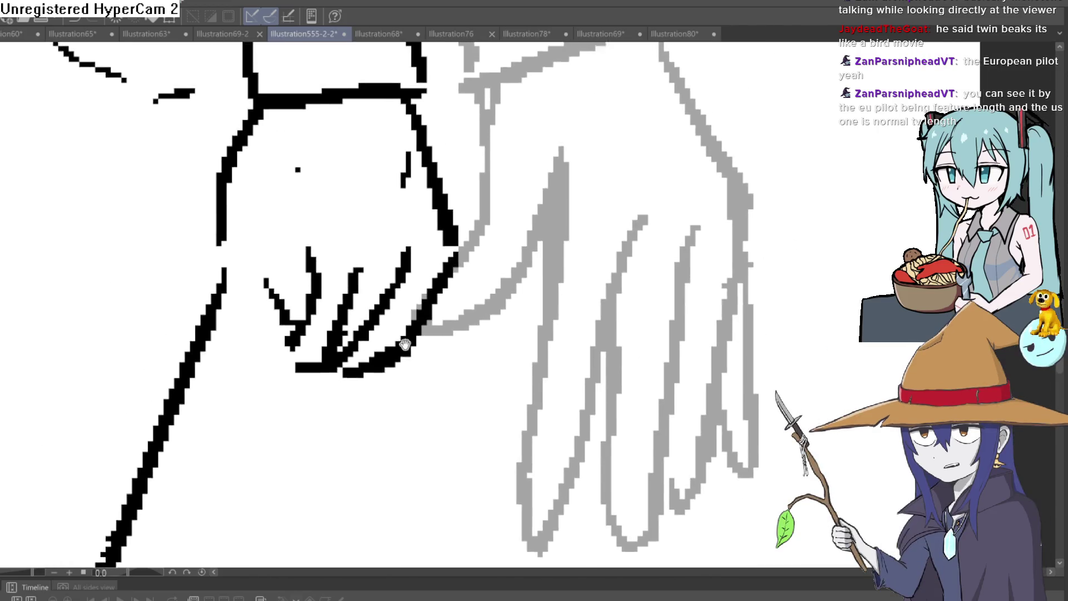
drag(411, 317, 424, 342)
drag(320, 334, 272, 255)
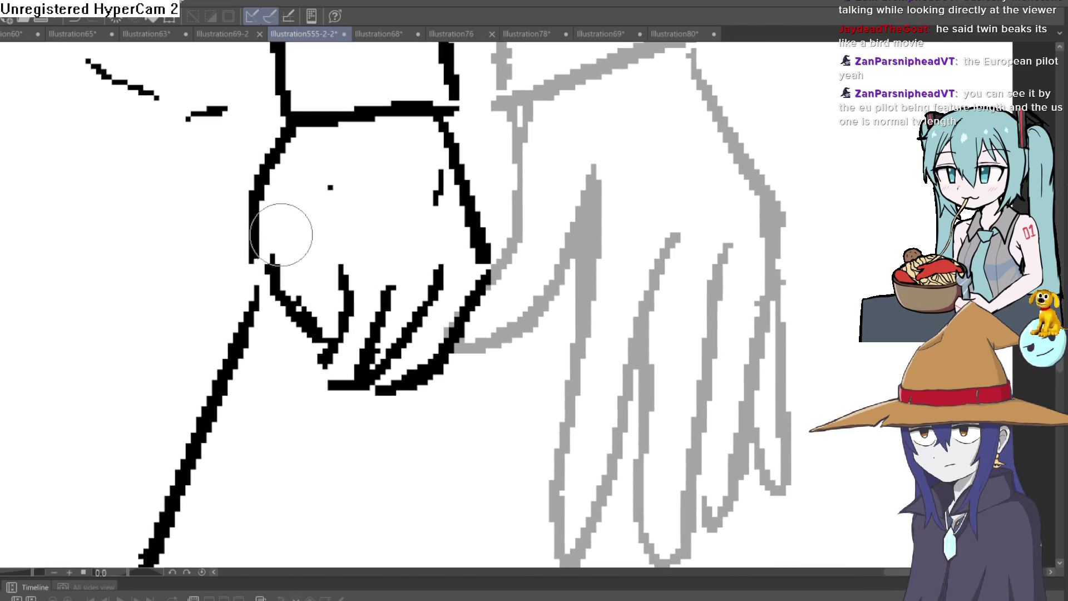
key(ctrl+z)
Redraw the left finger and knuckle, extend the left-middle finger, and erase a stray mark.
scroll(274, 266, up, 1)
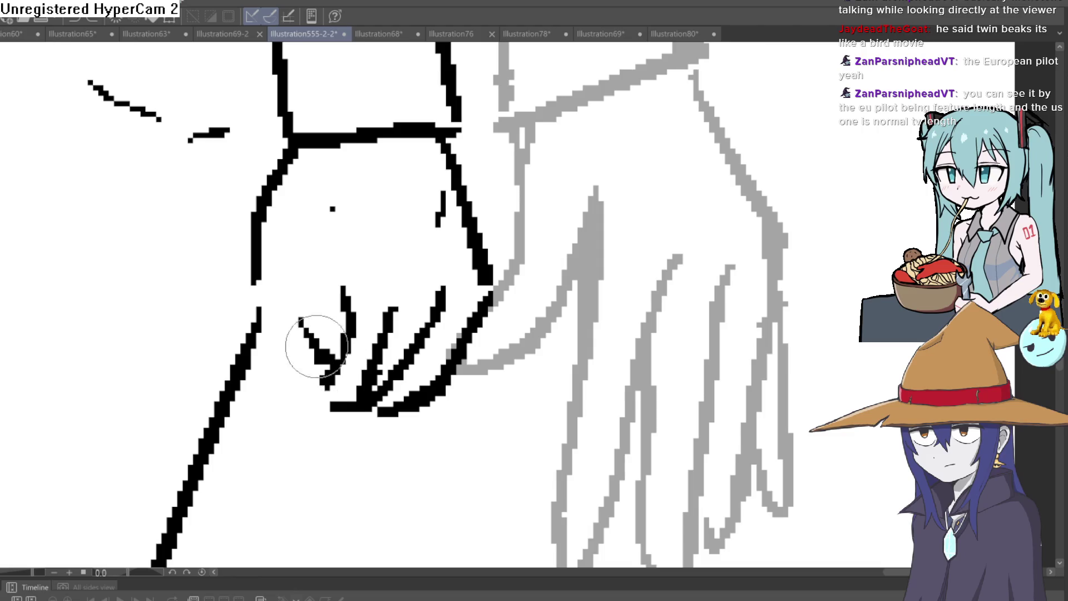
drag(334, 365, 244, 278)
scroll(361, 228, down, 1)
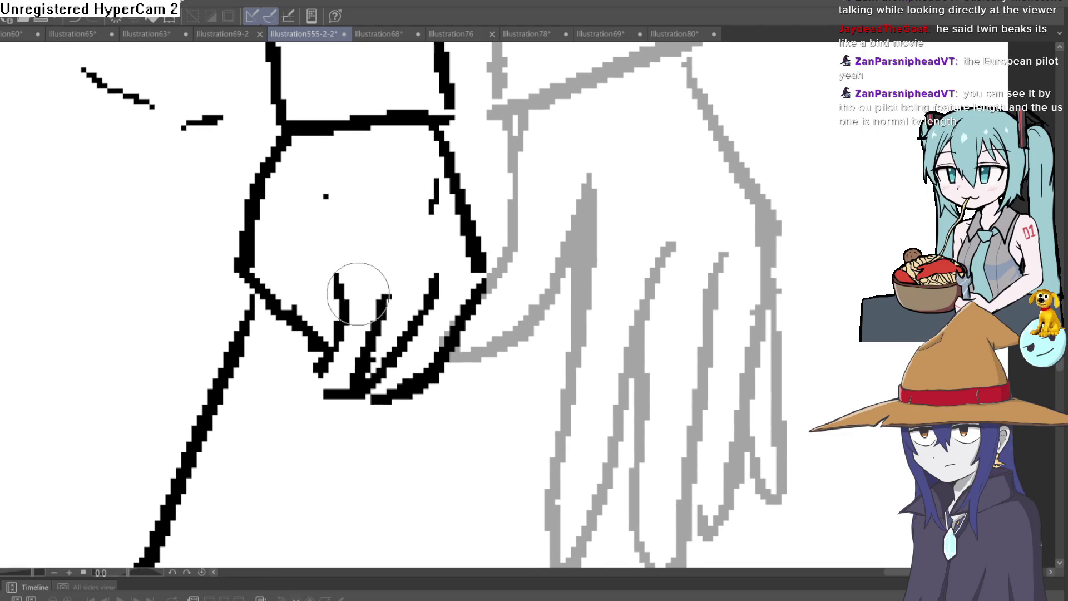
drag(342, 295, 337, 228)
key(e)
drag(429, 215, 425, 219)
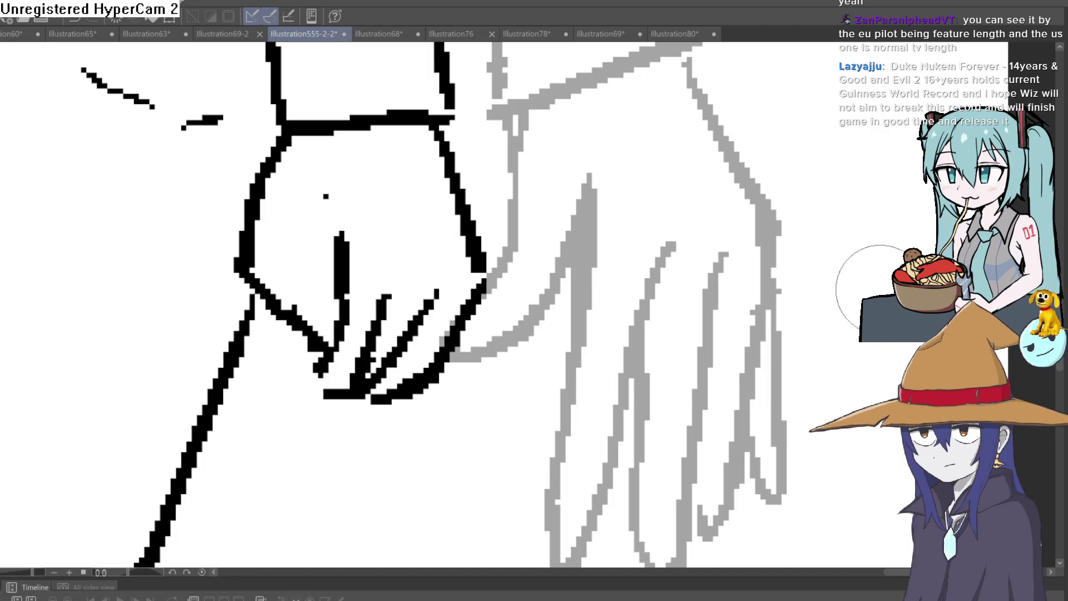
scroll(809, 362, down, 5)
Zoom out to review the lineup and undo the inked fist beside the sleeve.
drag(814, 386, 691, 371)
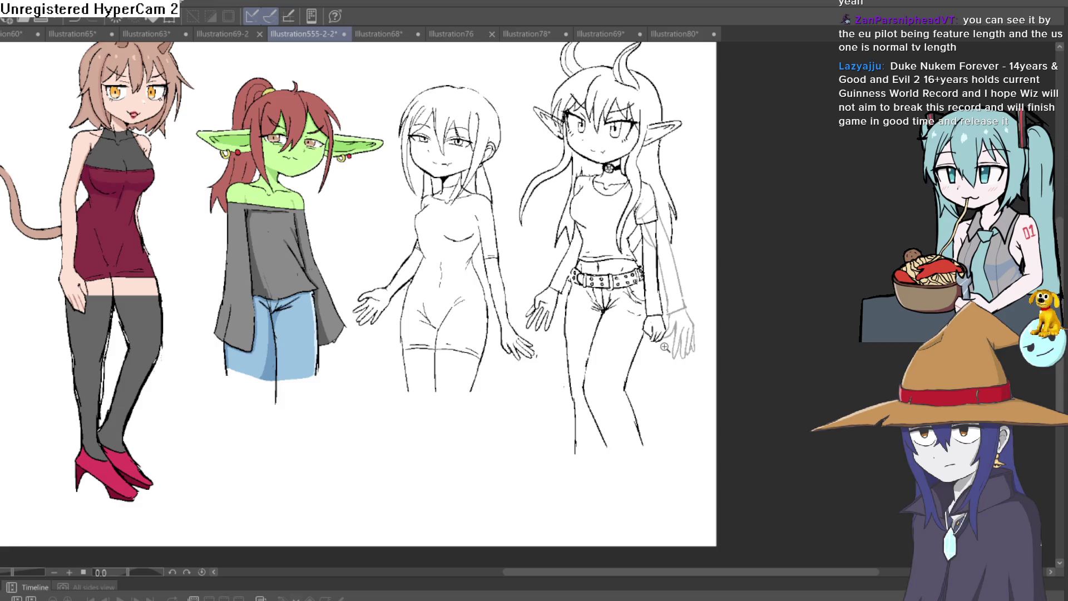
scroll(664, 347, up, 5)
scroll(707, 392, down, 4)
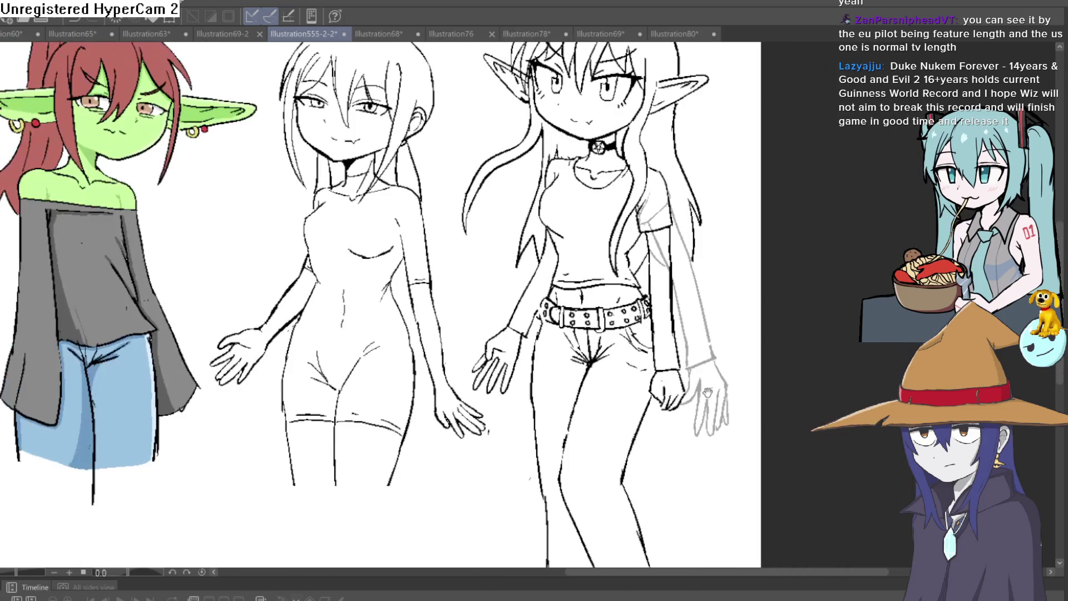
scroll(700, 394, up, 3)
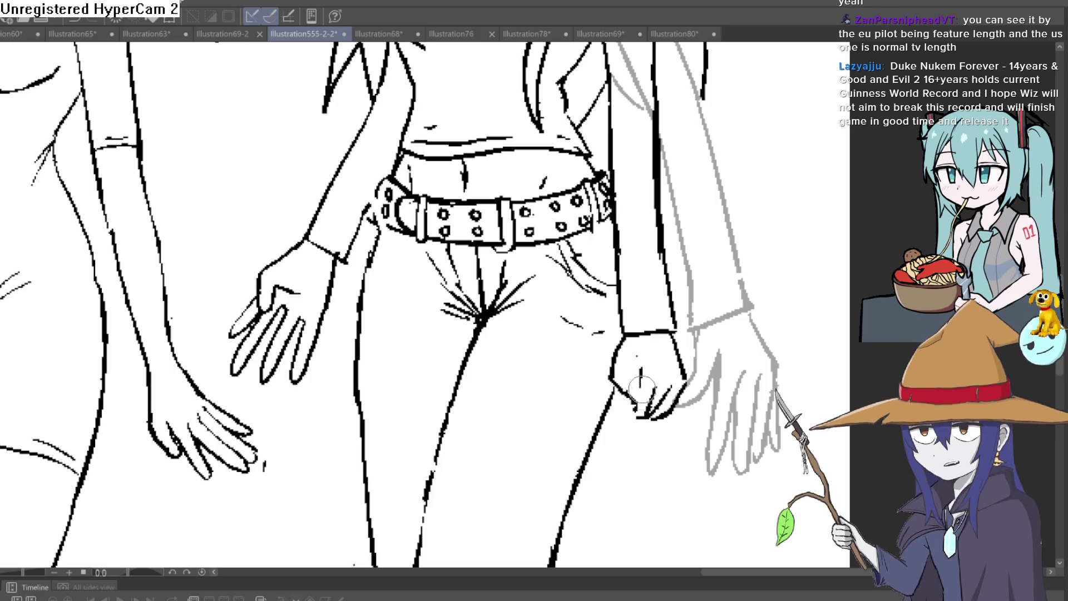
key(ctrl+z)
Extend the hip line beside the cuff and ink a new hand outline below it.
mouse_move(628, 401)
mouse_down()
mouse_move(527, 270)
mouse_move(548, 351)
mouse_move(535, 373)
mouse_up()
scroll(573, 226, up, 3)
mouse_move(515, 253)
mouse_down()
mouse_move(515, 383)
mouse_move(478, 276)
mouse_up()
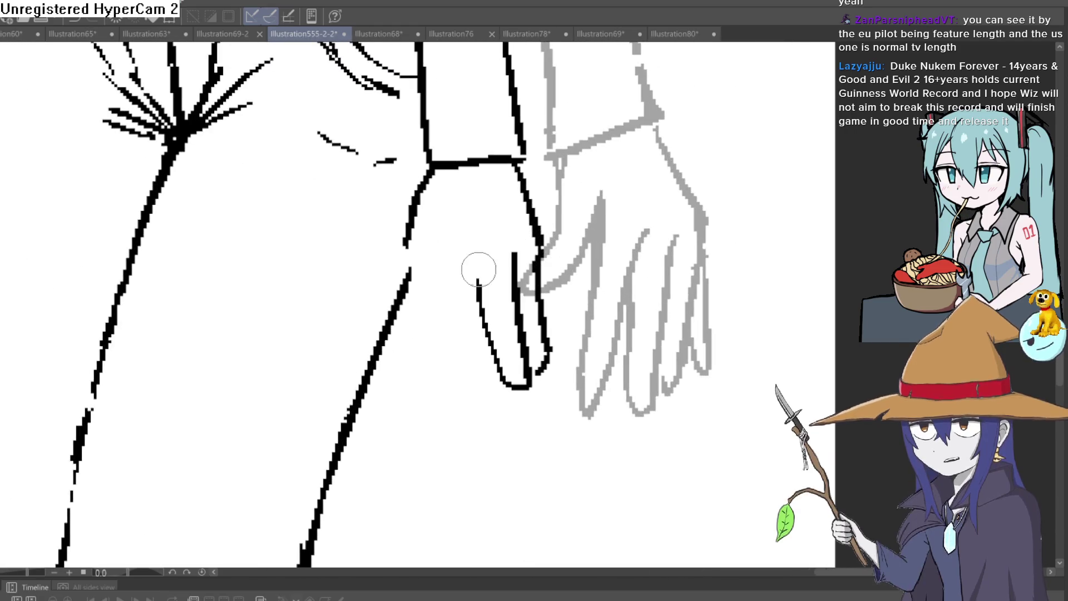
key(ctrl+z)
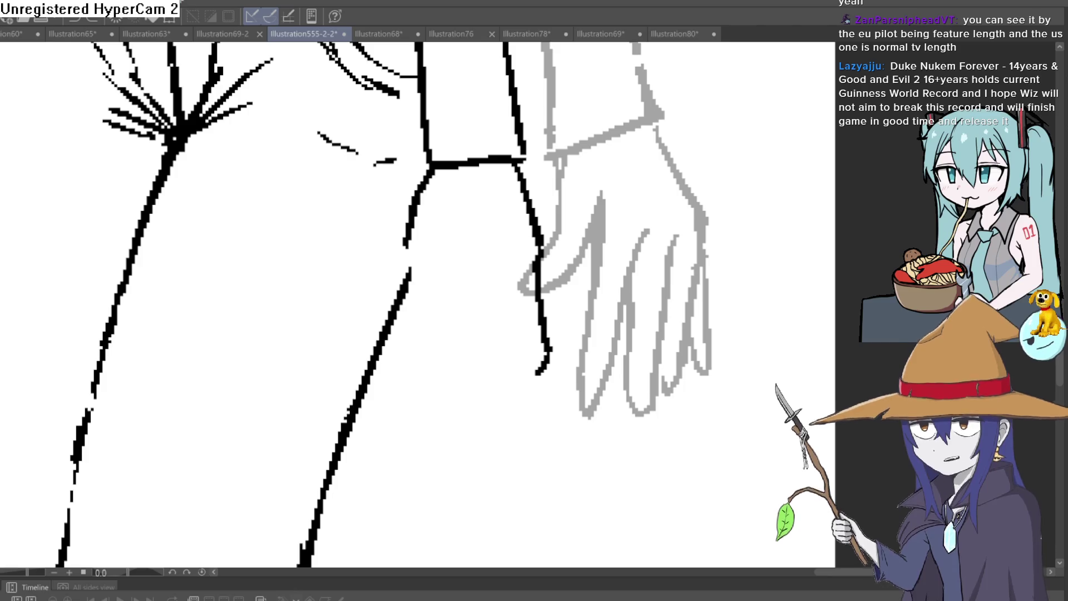
drag(426, 170, 389, 259)
Thicken the leg line and redraw straighter vertical finger lines with closed fingertips.
mouse_move(407, 214)
mouse_down()
mouse_move(405, 291)
mouse_move(424, 341)
mouse_move(443, 298)
mouse_up()
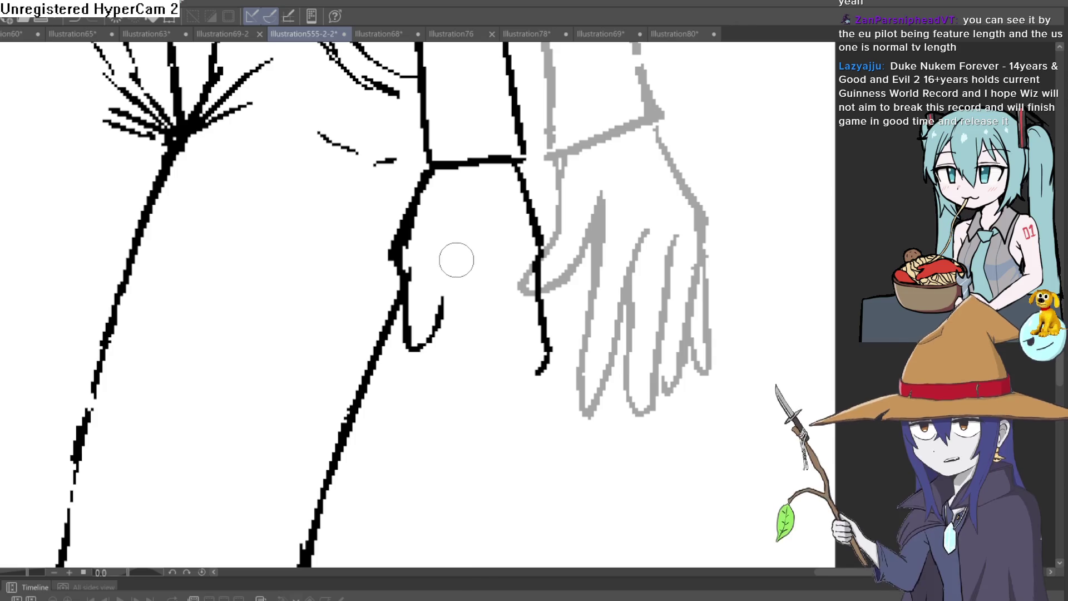
scroll(491, 282, down, 2)
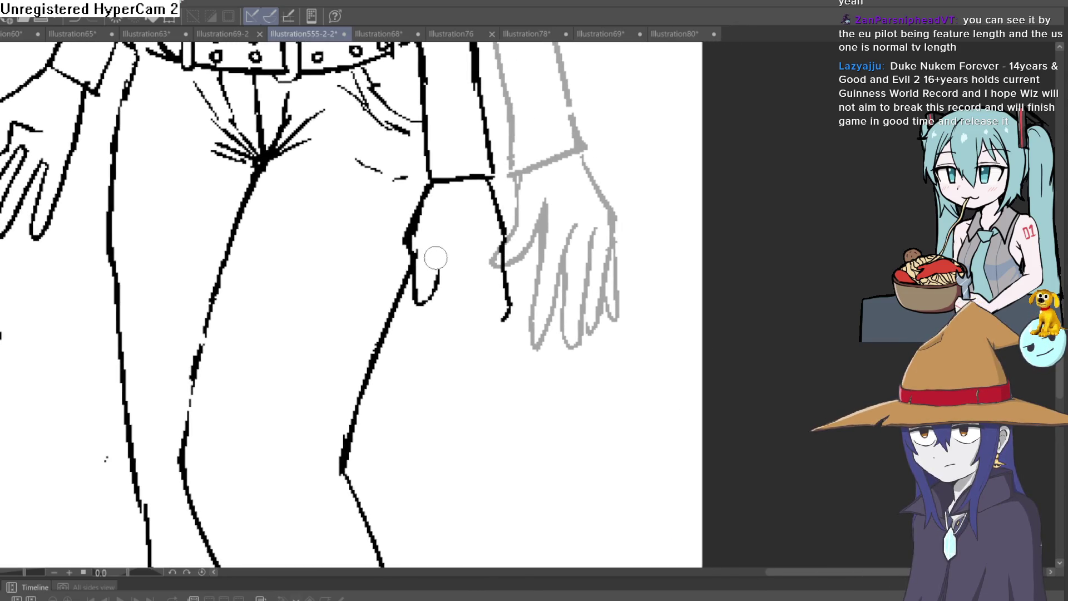
drag(438, 259, 443, 300)
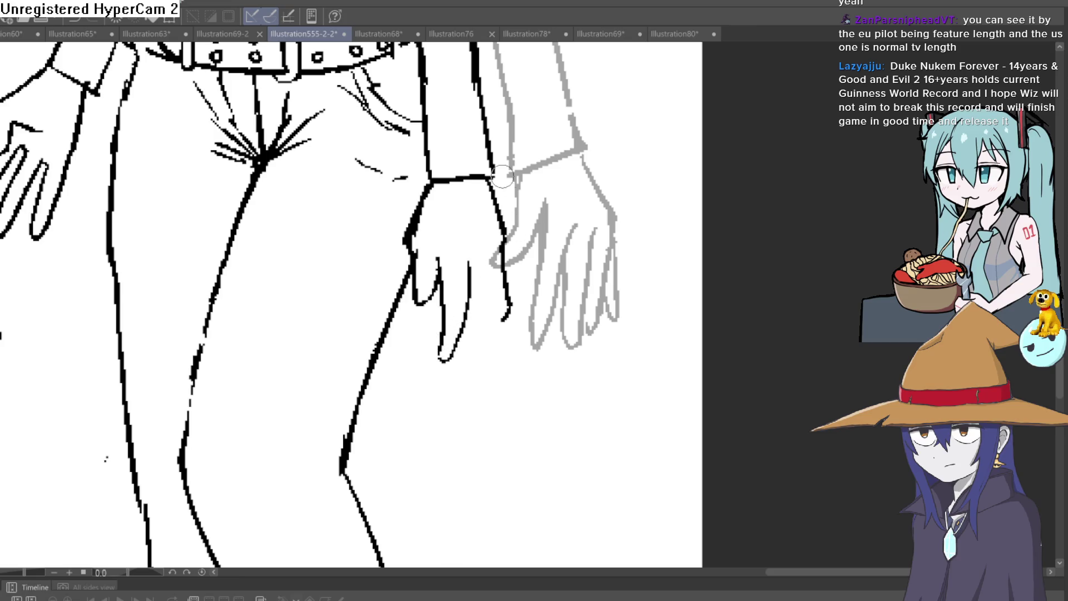
key(ctrl+z)
drag(463, 259, 457, 342)
drag(464, 294, 439, 361)
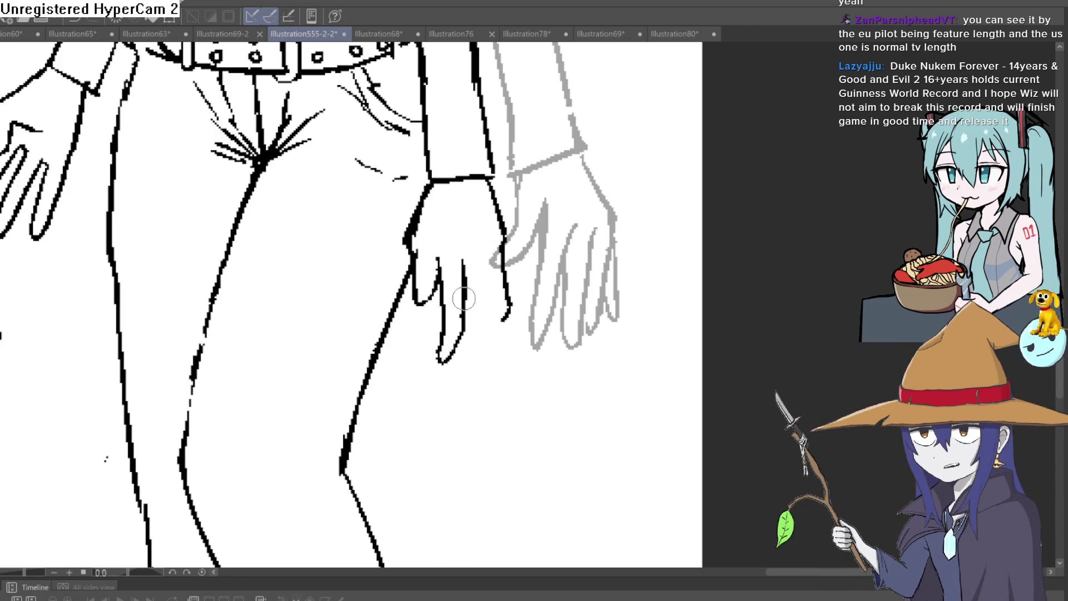
drag(482, 253, 482, 318)
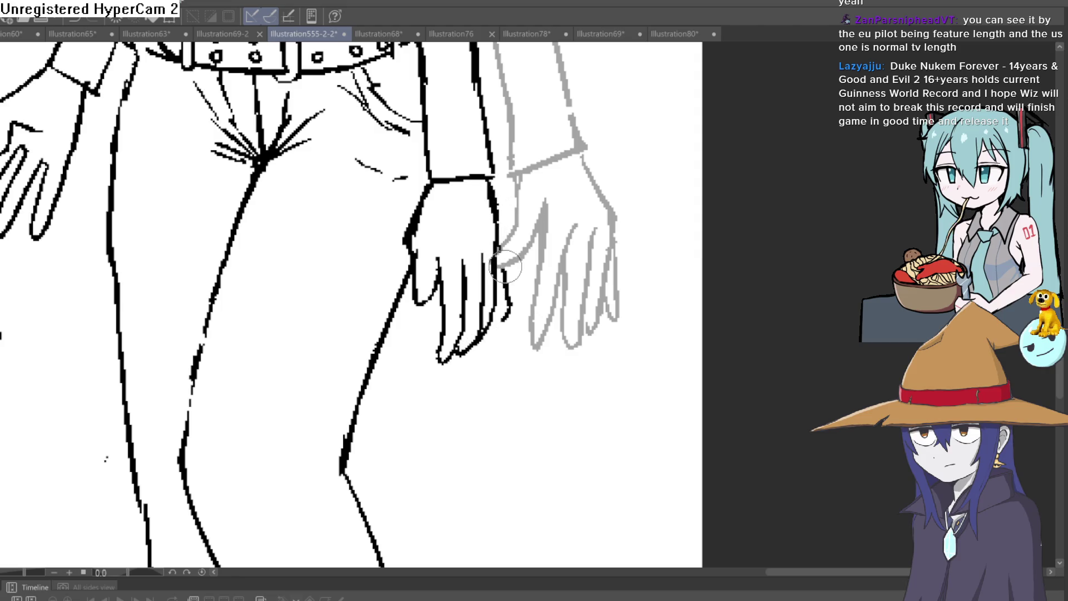
key(ctrl+z)
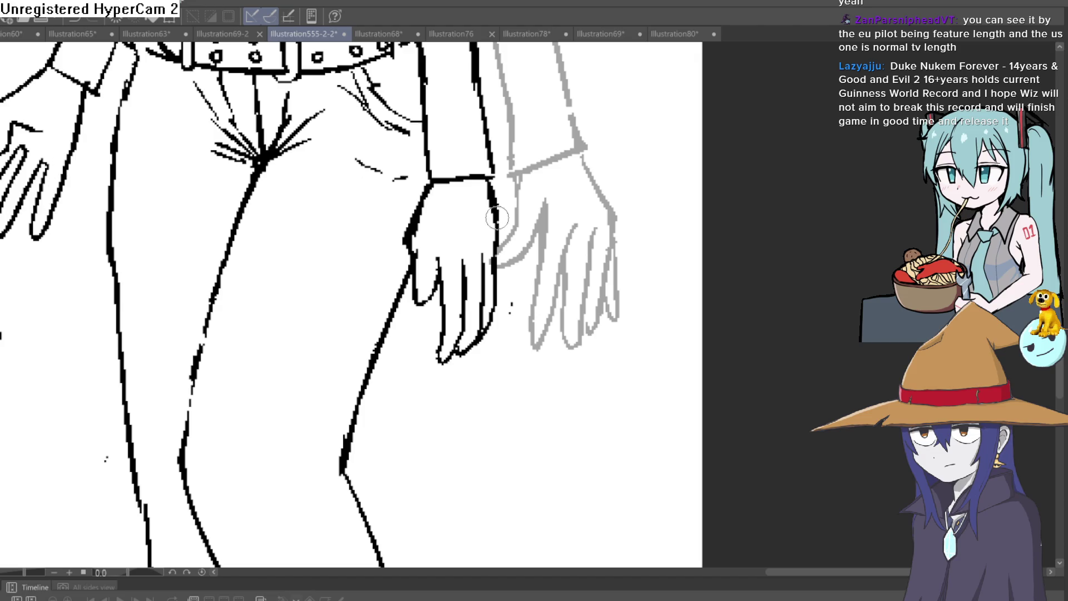
Thin the heavy wrist outlines on both sides and lasso the hand for reshaping.
scroll(489, 214, up, 2)
drag(383, 173, 365, 230)
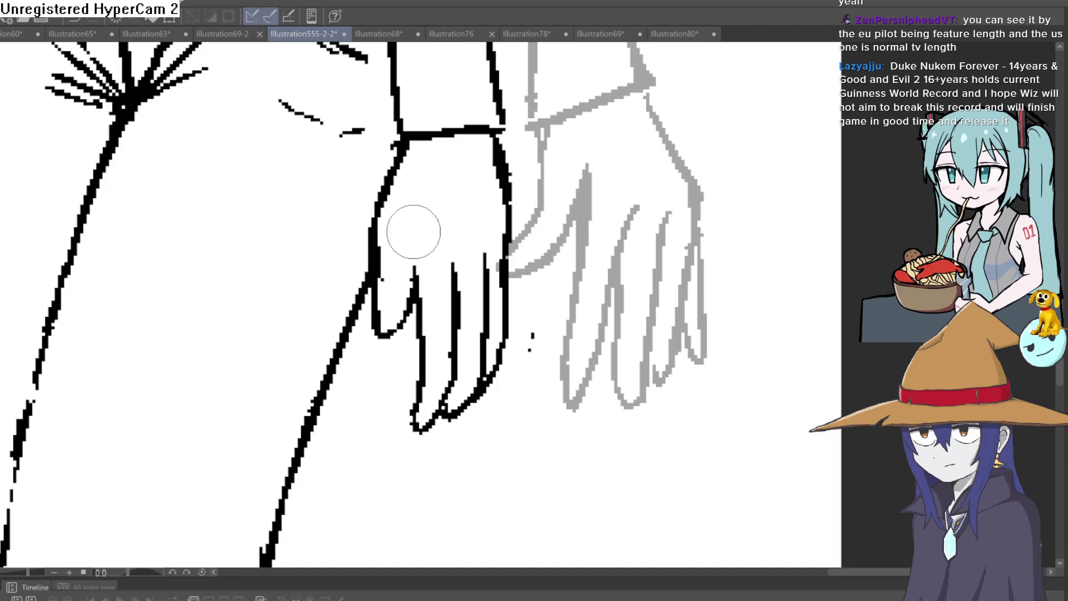
drag(520, 202, 503, 146)
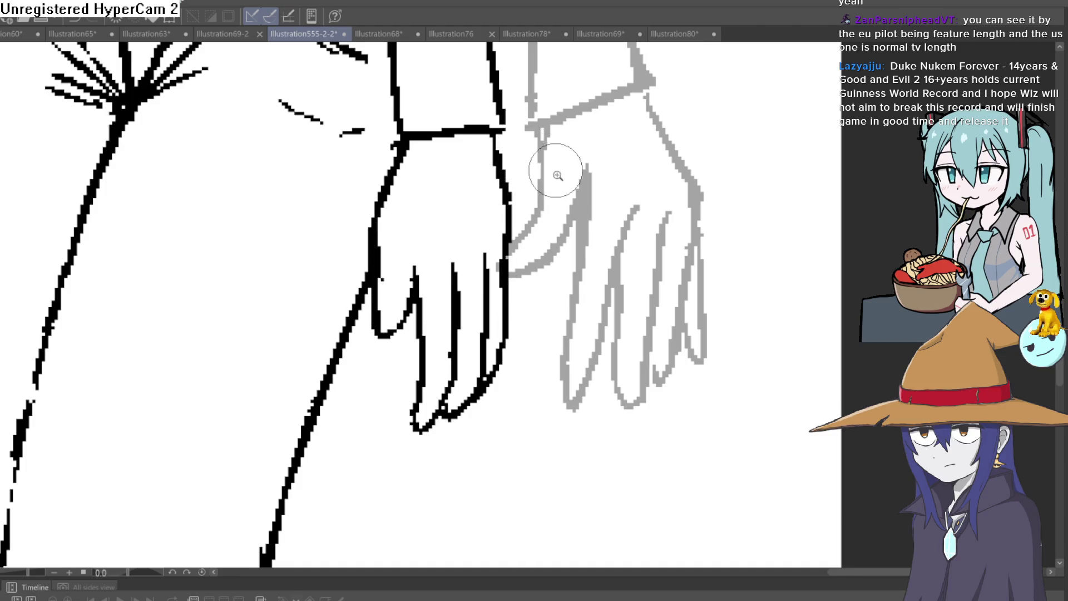
scroll(555, 171, down, 2)
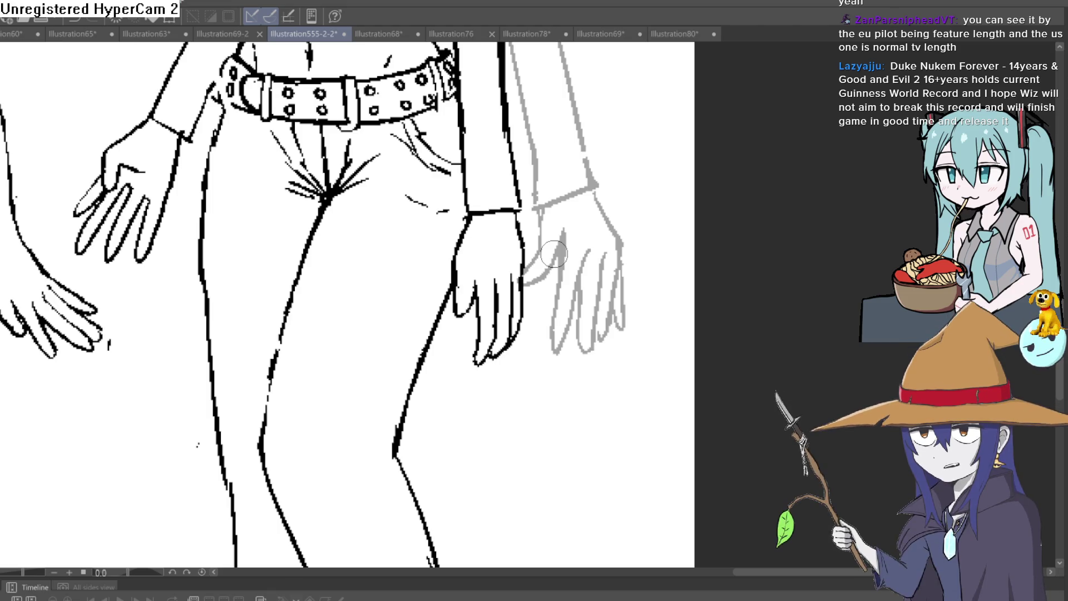
scroll(553, 254, down, 2)
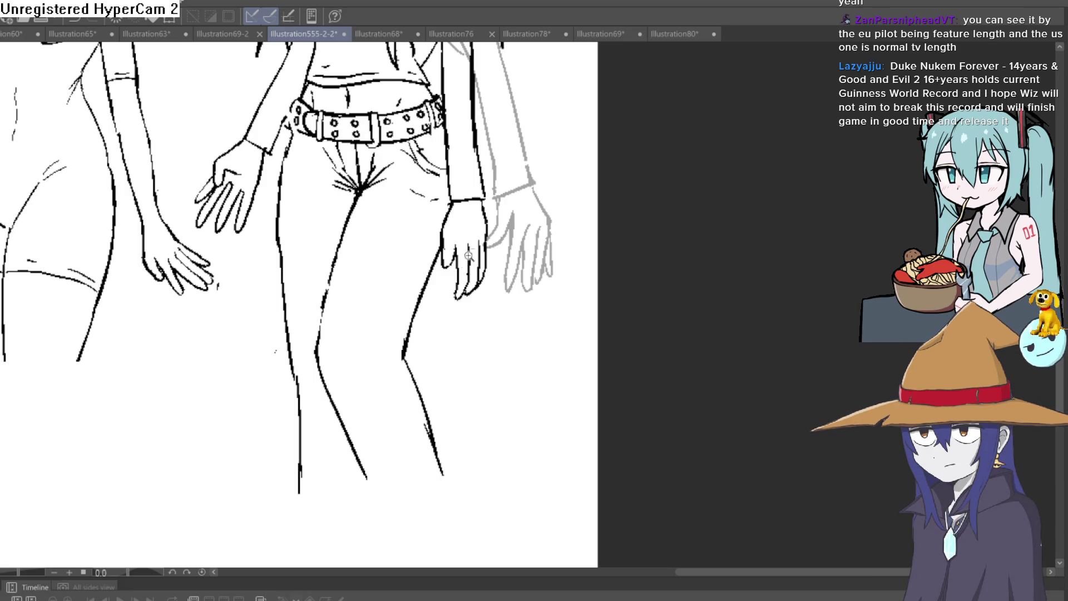
scroll(489, 261, up, 5)
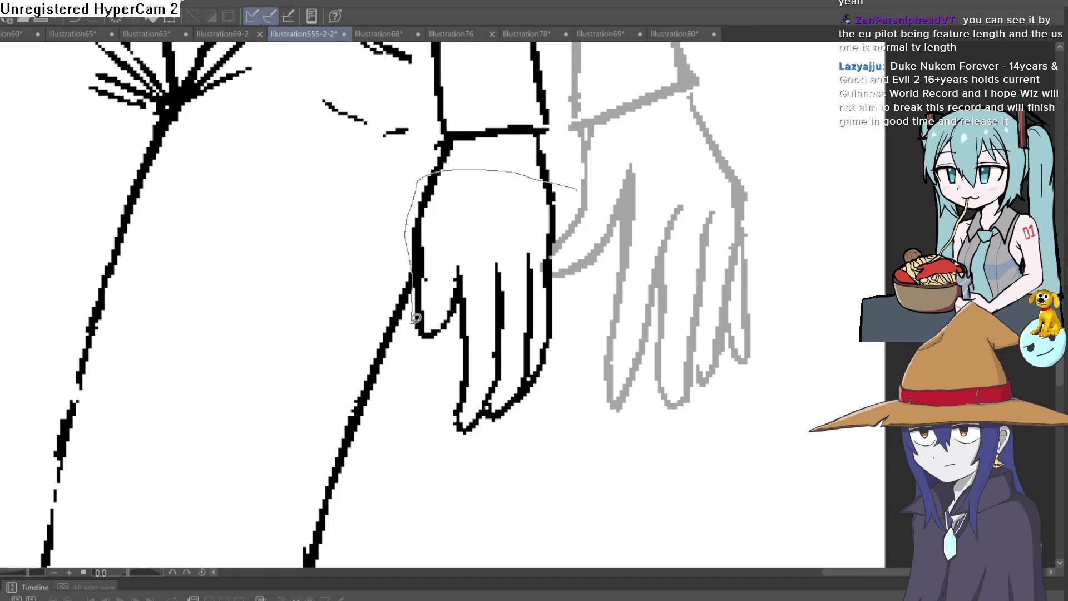
mouse_move(539, 425)
mouse_down()
mouse_move(595, 236)
mouse_move(567, 252)
mouse_up()
Transform the selected hand to its new position and size, then deselect it.
key(ctrl+t)
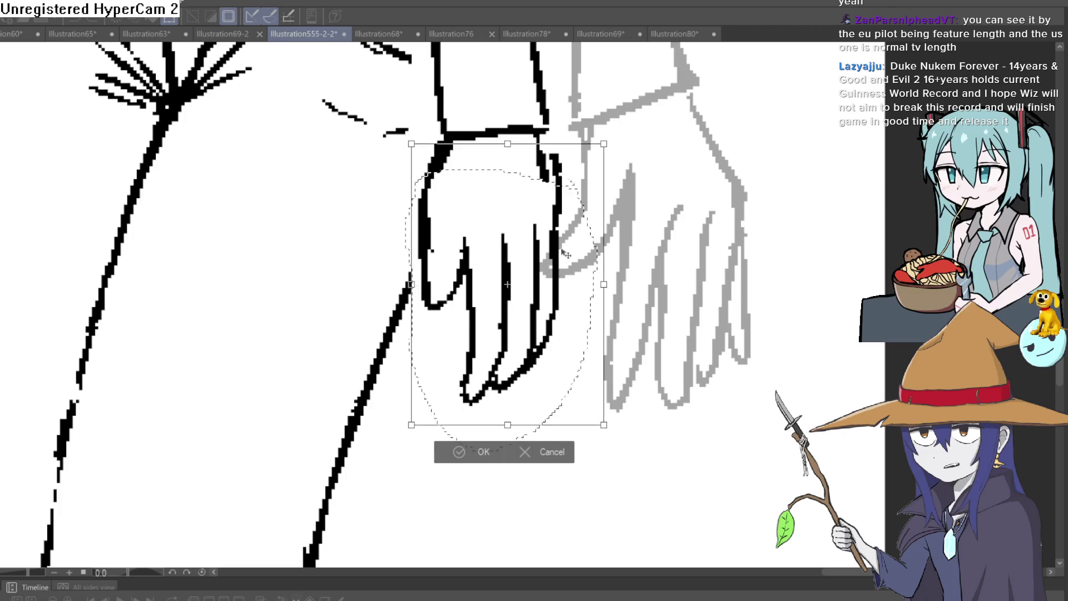
click(480, 449)
key(ctrl+d)
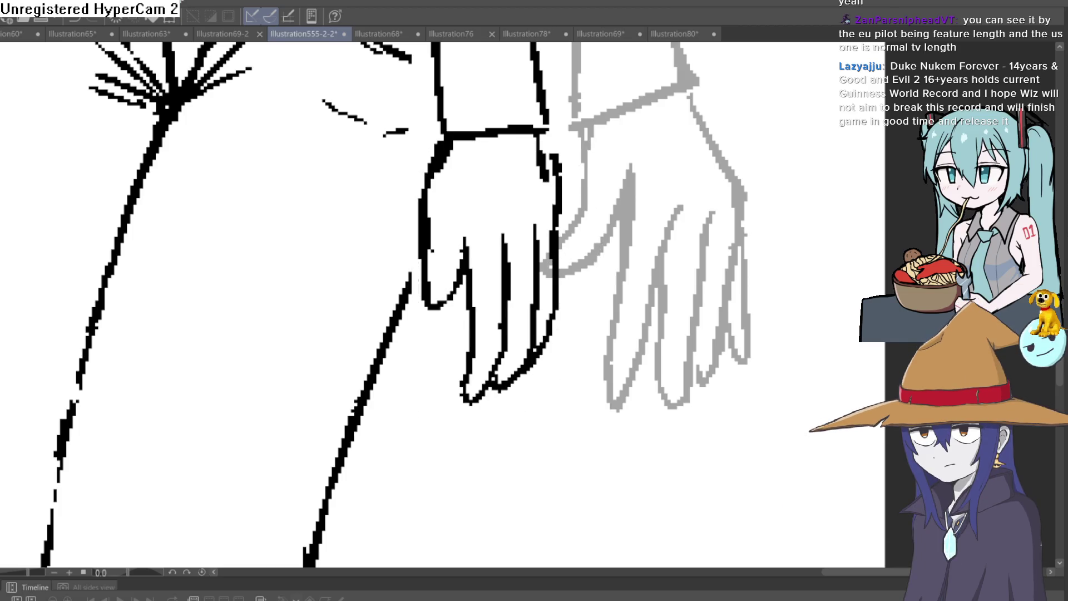
Erase the leftover wrist segment and retry joining the wrist line to the cuff.
mouse_move(566, 194)
mouse_down()
mouse_move(561, 206)
mouse_move(535, 150)
mouse_up()
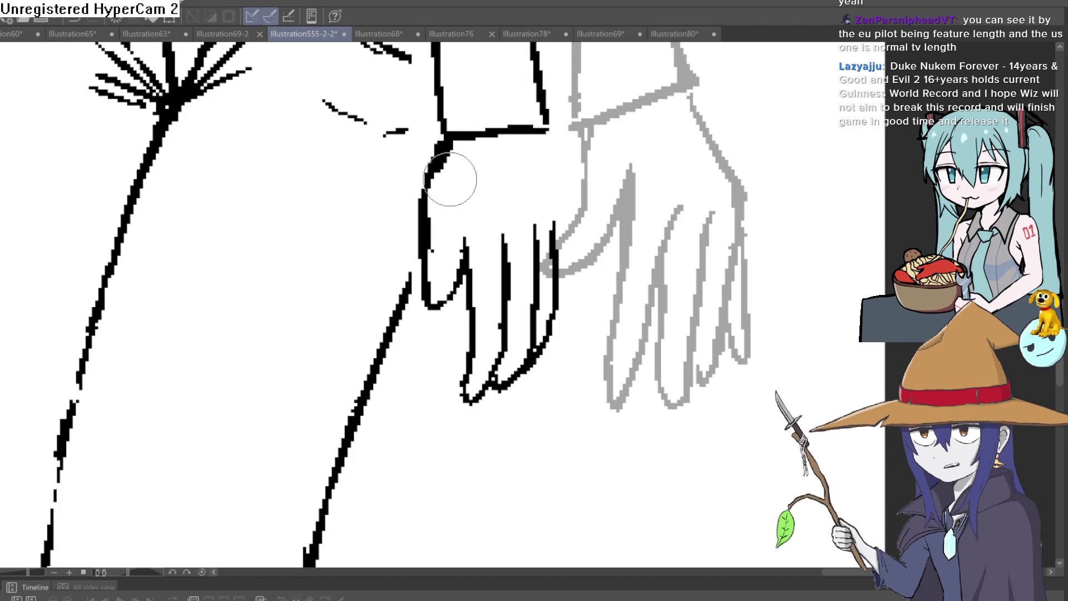
mouse_move(448, 138)
mouse_down()
mouse_move(413, 190)
mouse_move(410, 257)
mouse_move(415, 178)
mouse_move(434, 194)
mouse_up()
key(ctrl+z)
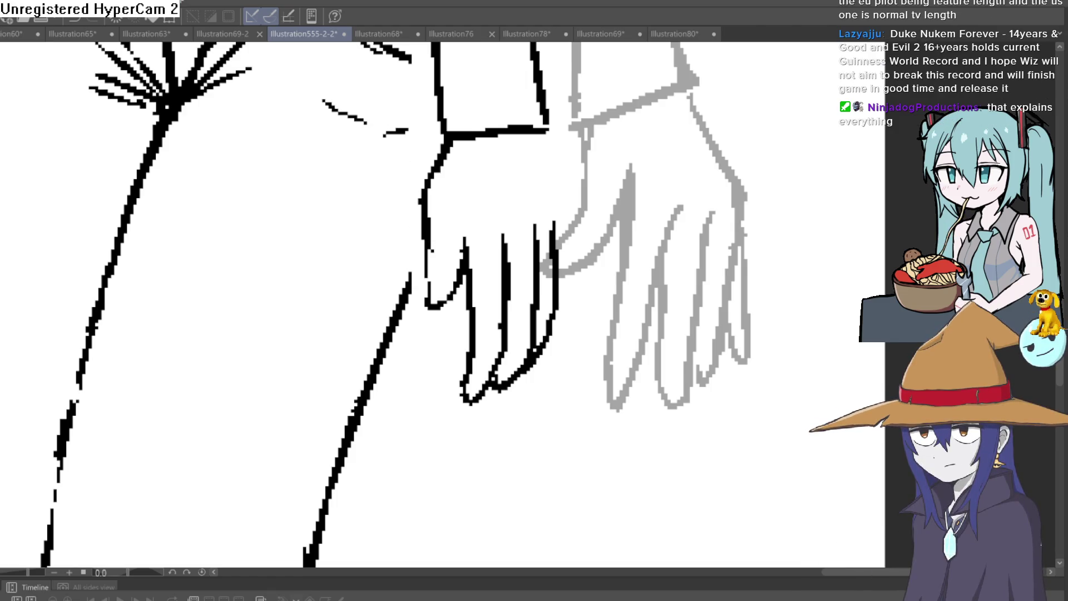
ctrl+click(602, 226)
Erase the lower finger curves and redraw the outer edge of the hanging hand.
scroll(489, 306, down, 2)
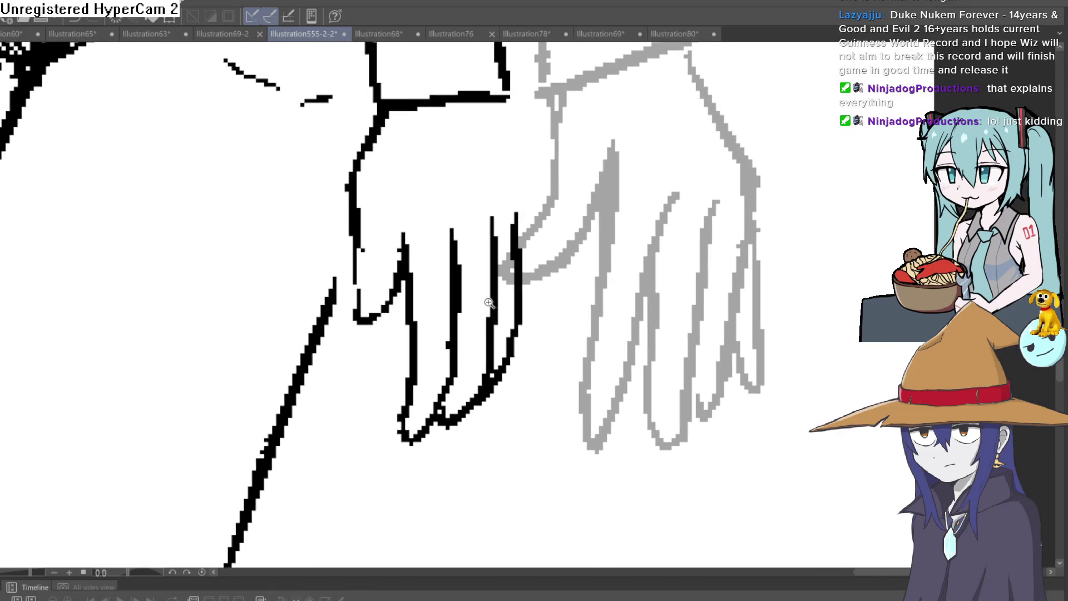
mouse_move(490, 370)
mouse_down()
mouse_move(442, 429)
mouse_move(453, 393)
mouse_move(454, 231)
mouse_move(446, 355)
mouse_move(418, 445)
mouse_move(401, 429)
mouse_move(466, 378)
mouse_move(490, 309)
mouse_move(489, 405)
mouse_move(500, 227)
mouse_move(520, 249)
mouse_up()
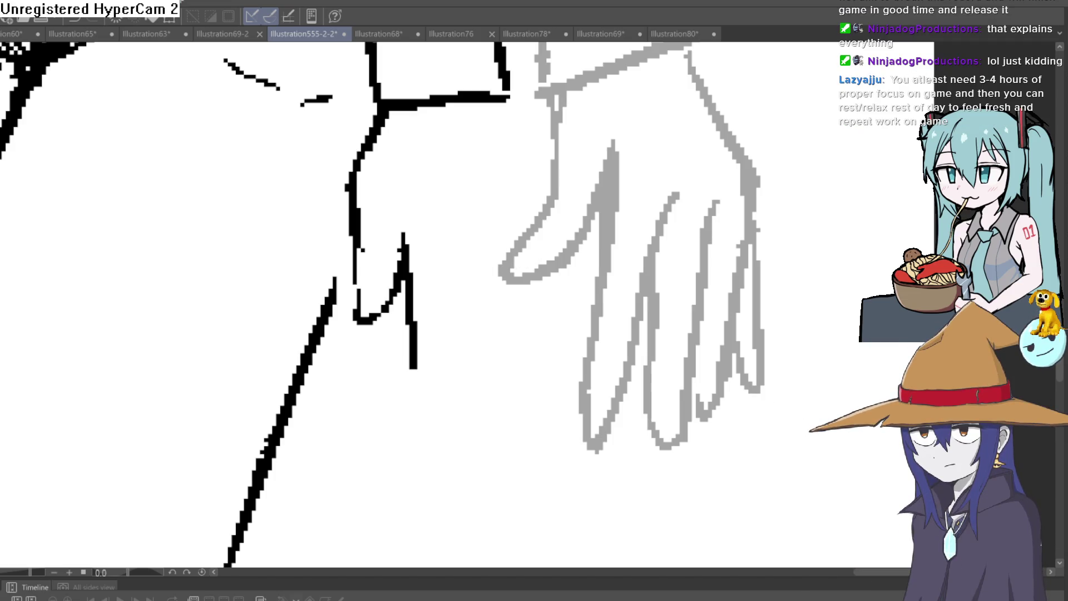
drag(504, 97, 513, 149)
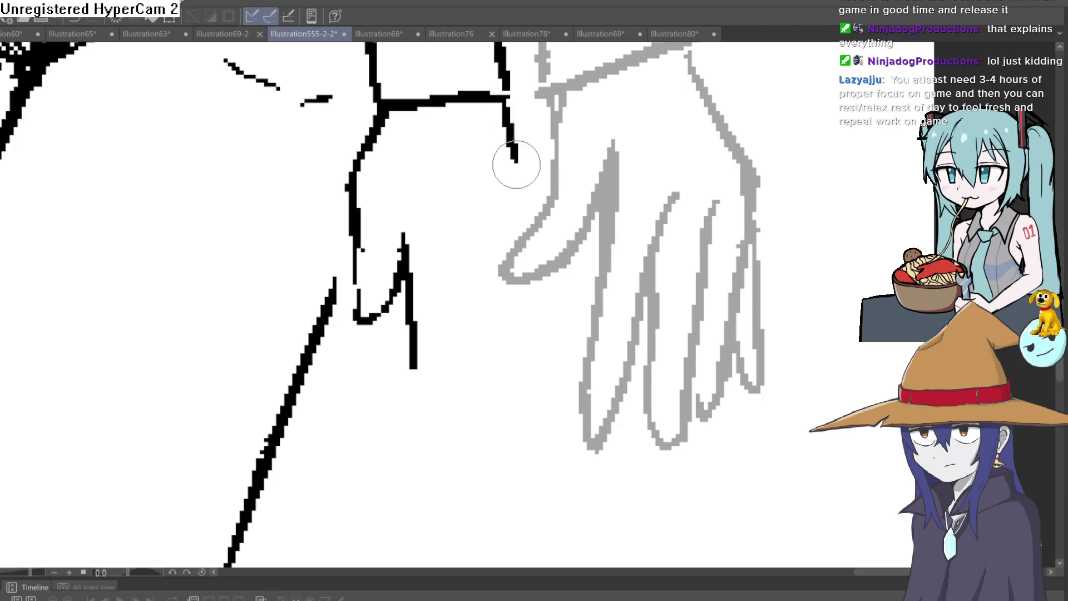
key(ctrl+z)
drag(494, 101, 528, 246)
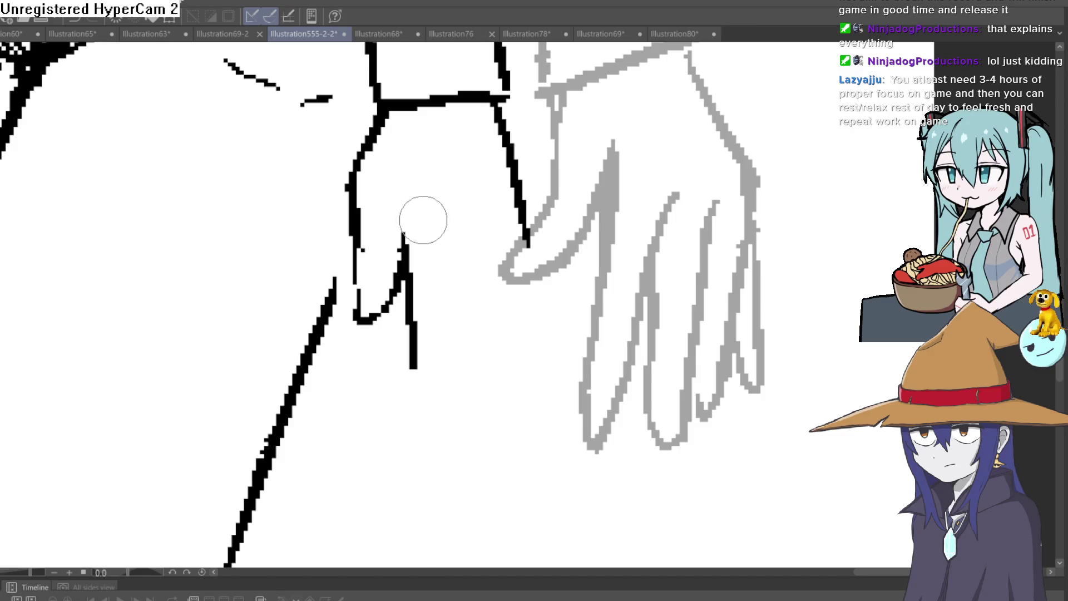
Thicken the inner finger lines and draw new finger outlines with fingertips.
mouse_move(397, 275)
mouse_down()
mouse_move(402, 234)
mouse_move(421, 209)
mouse_up()
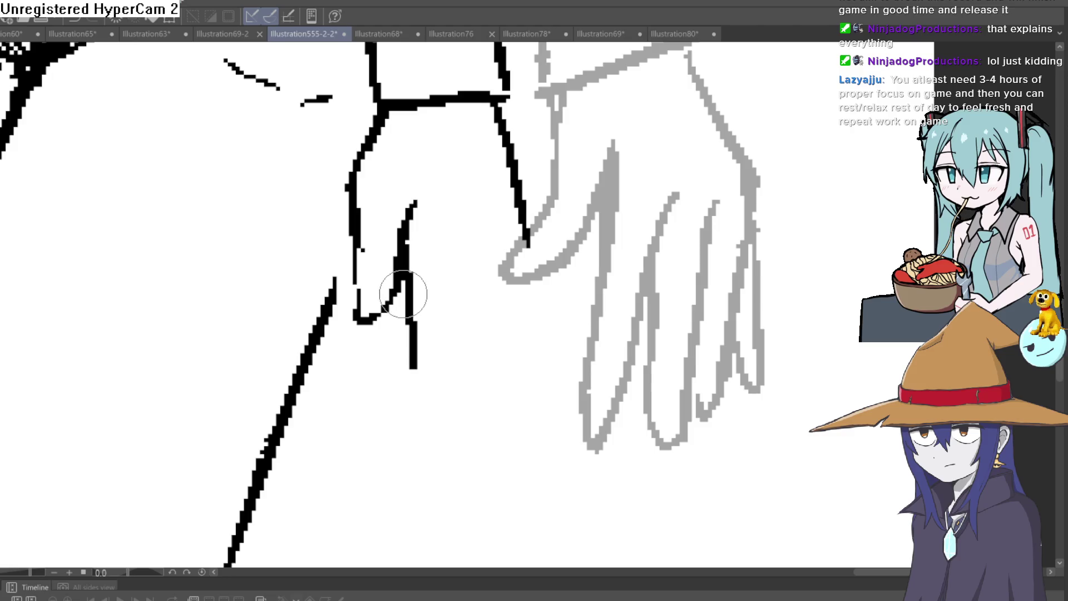
drag(407, 271, 421, 329)
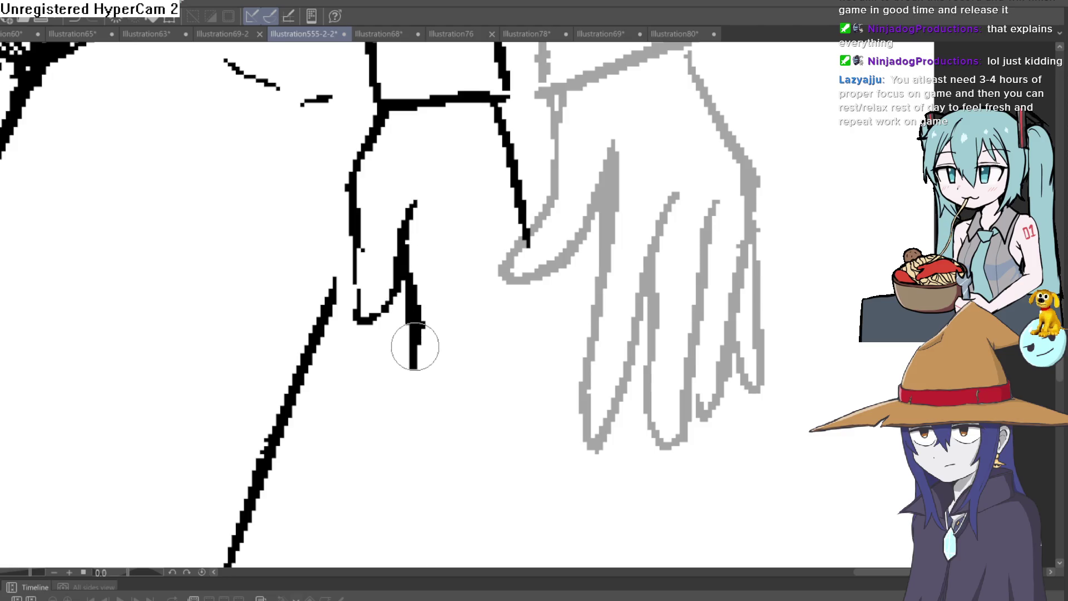
drag(434, 399, 456, 338)
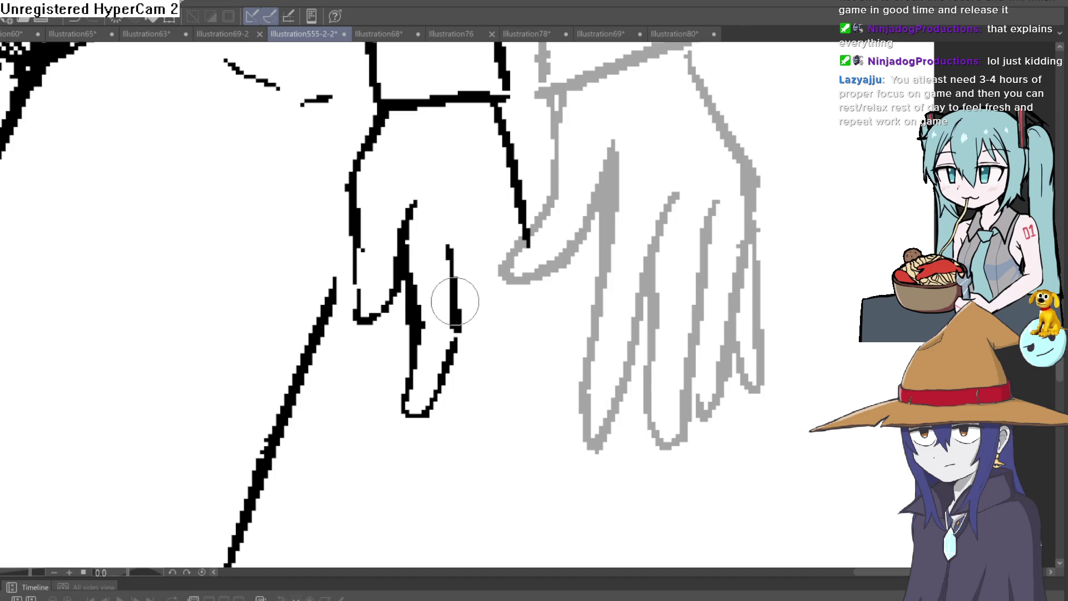
mouse_move(460, 348)
mouse_down()
mouse_move(453, 253)
mouse_move(437, 400)
mouse_up()
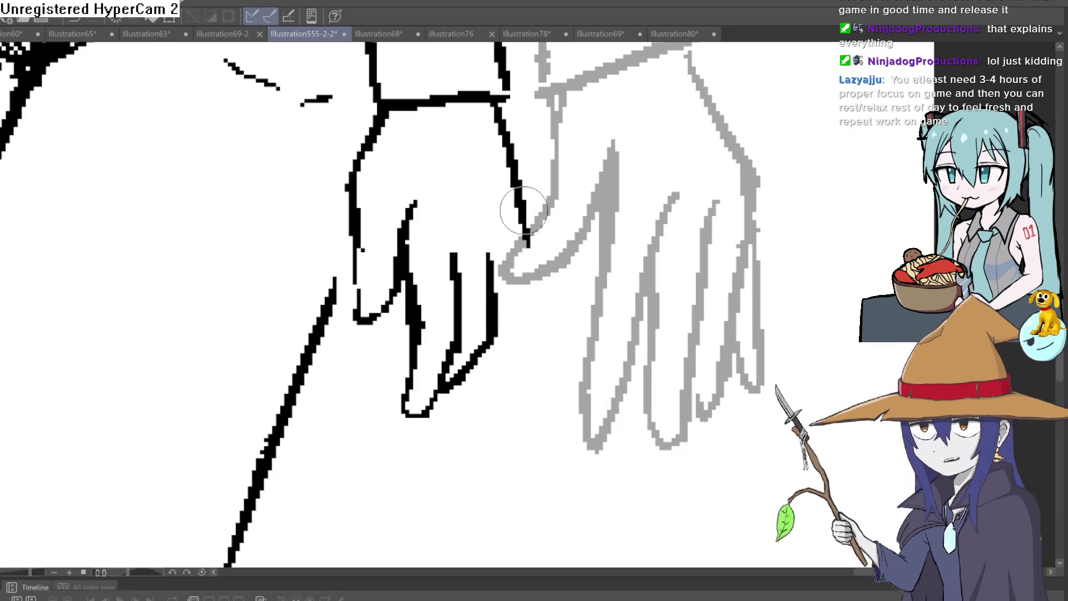
mouse_move(522, 247)
mouse_down()
mouse_move(525, 305)
mouse_move(470, 394)
mouse_up()
drag(530, 243, 526, 313)
Tilt the view to retouch the wrist, undoing the thick stroke, then zoom back out.
scroll(622, 279, down, 5)
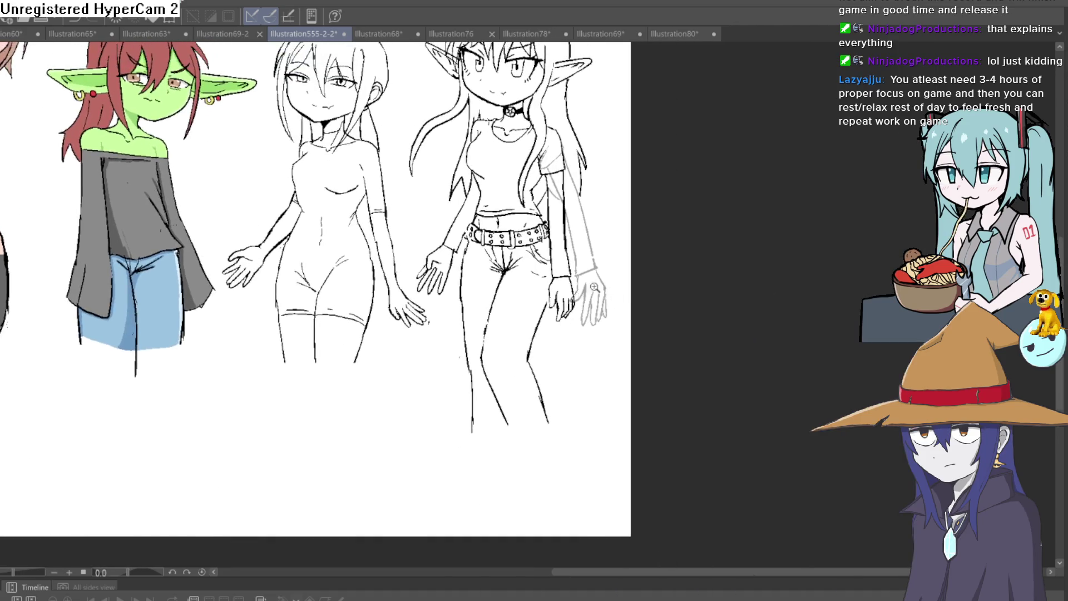
scroll(590, 290, up, 5)
mouse_move(594, 239)
mouse_down()
mouse_move(596, 291)
mouse_move(565, 225)
mouse_up()
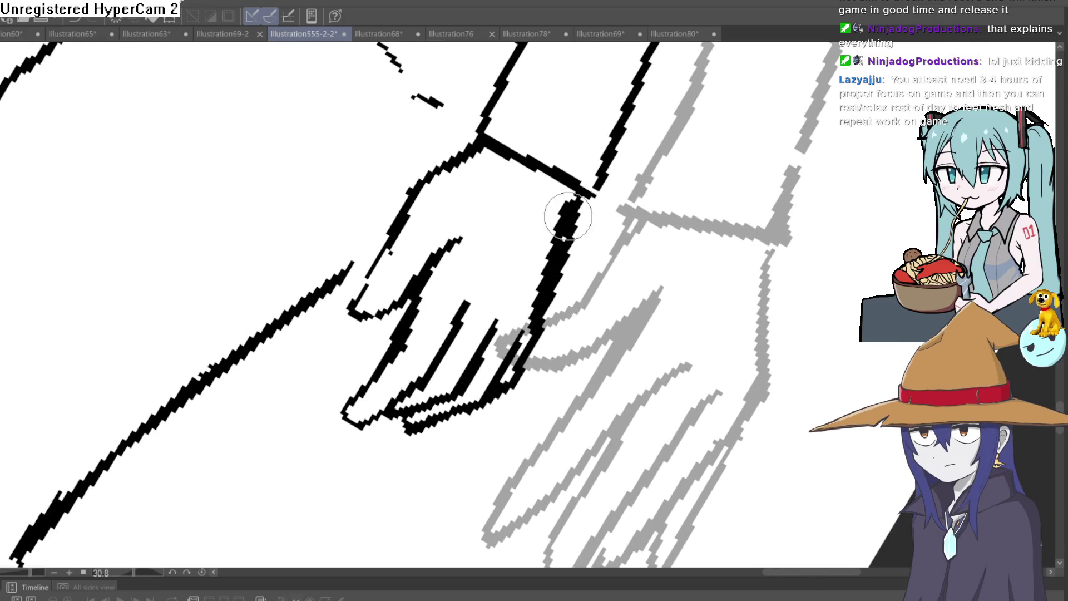
key(ctrl+z)
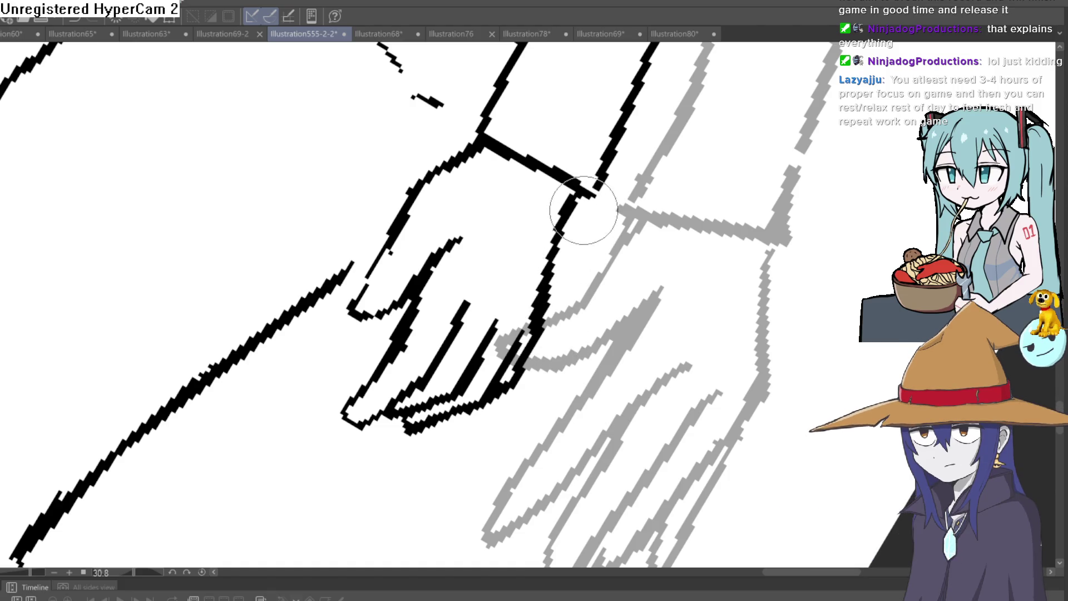
scroll(581, 210, down, 5)
drag(581, 210, 497, 129)
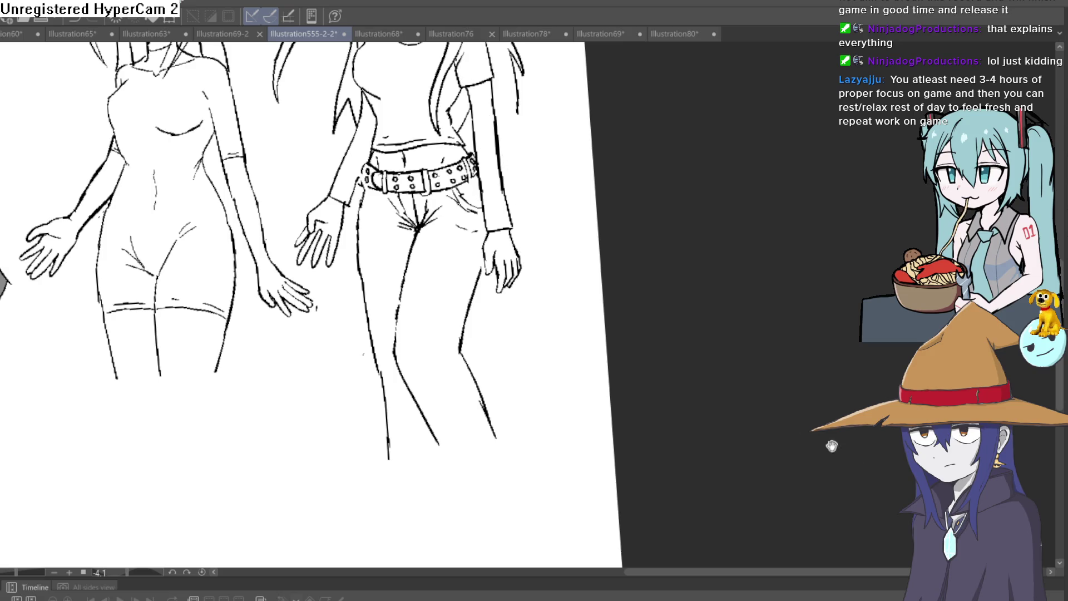
Reset the view, zoom in and ink a short line at the T-shirt shoulder beside the choker.
scroll(639, 331, down, 5)
mouse_move(639, 332)
mouse_down()
mouse_move(605, 371)
mouse_move(589, 284)
mouse_up()
key(ctrl+0)
scroll(594, 350, up, 3)
mouse_move(596, 358)
mouse_down()
mouse_move(584, 274)
mouse_move(591, 227)
mouse_move(587, 366)
mouse_up()
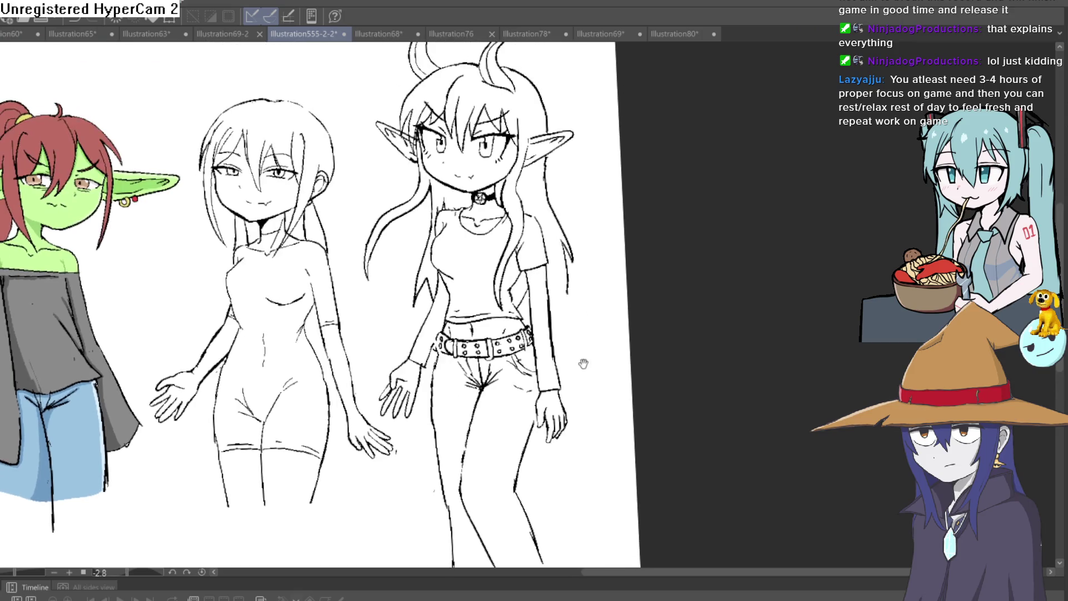
scroll(579, 227, up, 4)
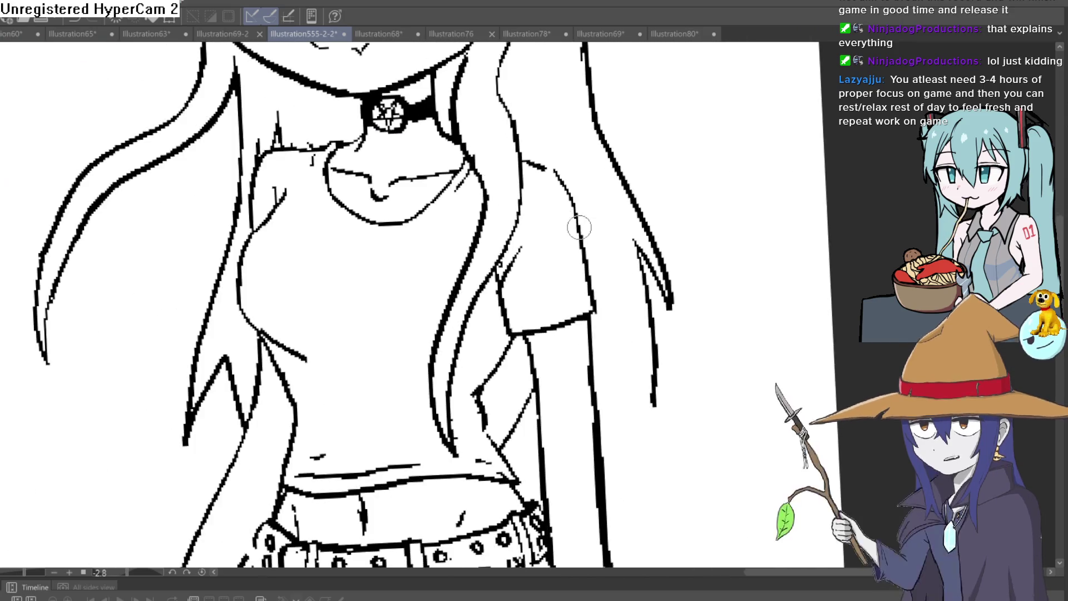
scroll(539, 163, down, 5)
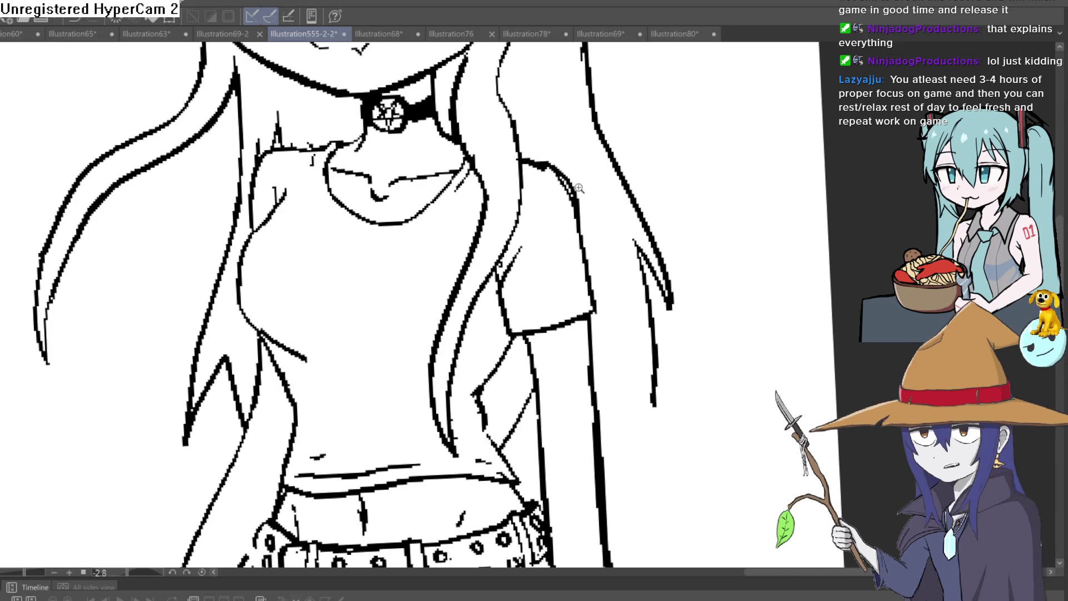
scroll(528, 239, up, 5)
drag(502, 220, 482, 176)
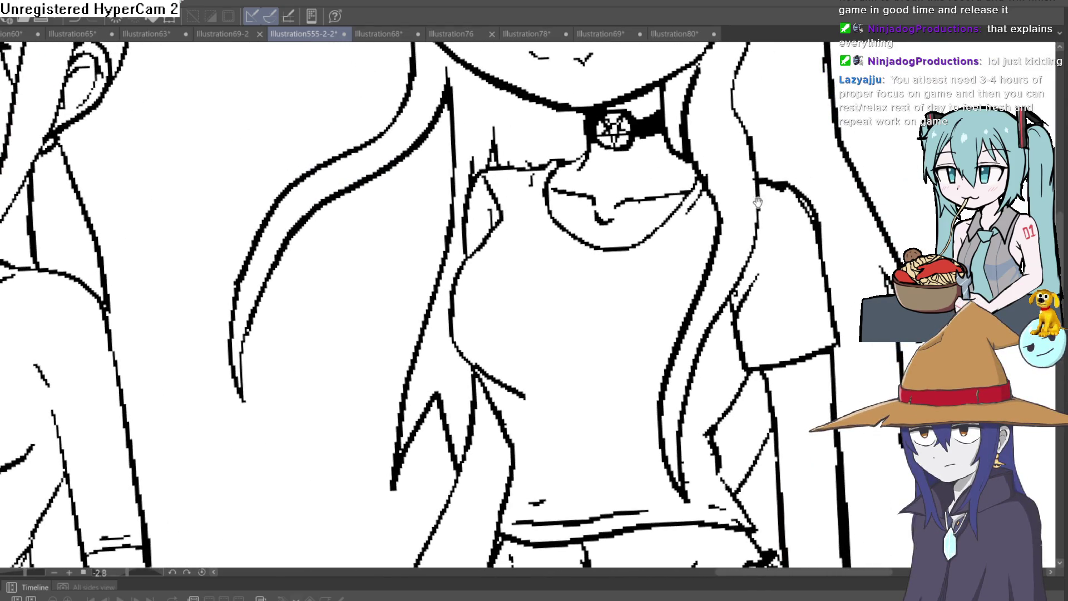
scroll(704, 186, down, 5)
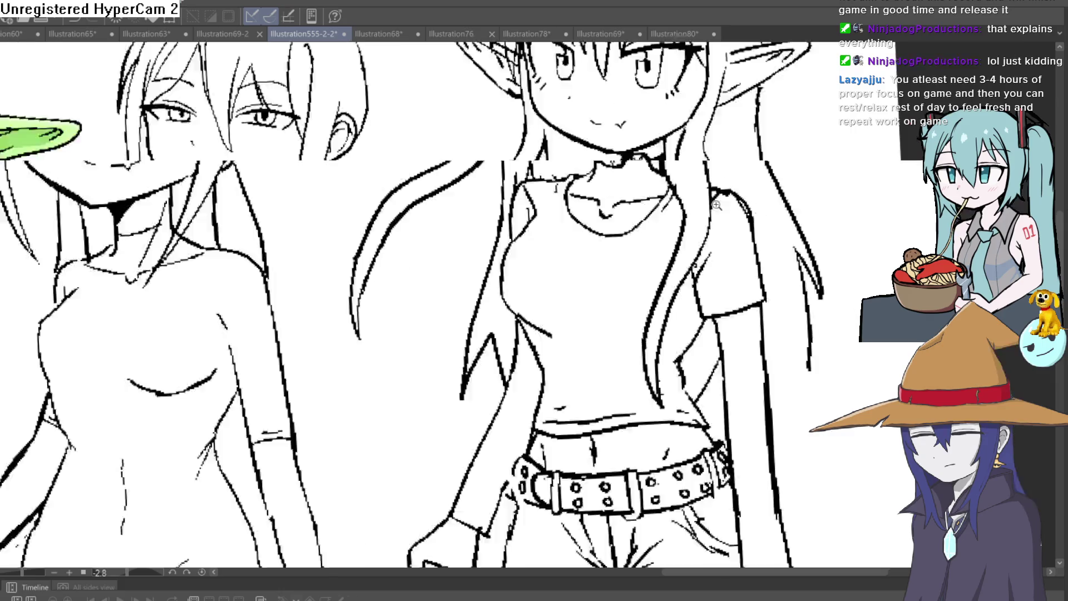
scroll(612, 200, up, 5)
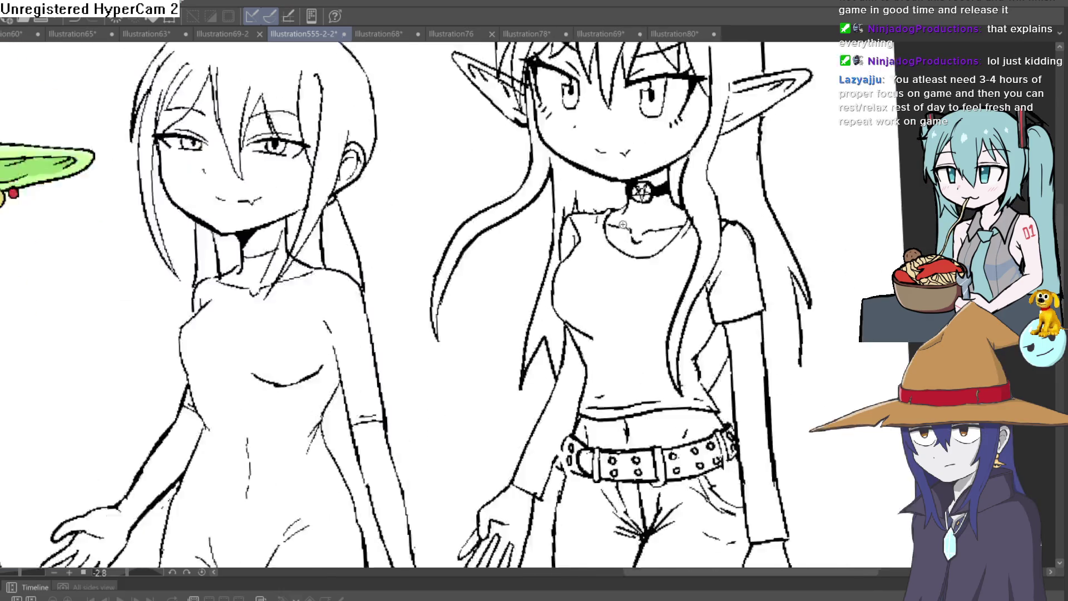
scroll(783, 233, down, 5)
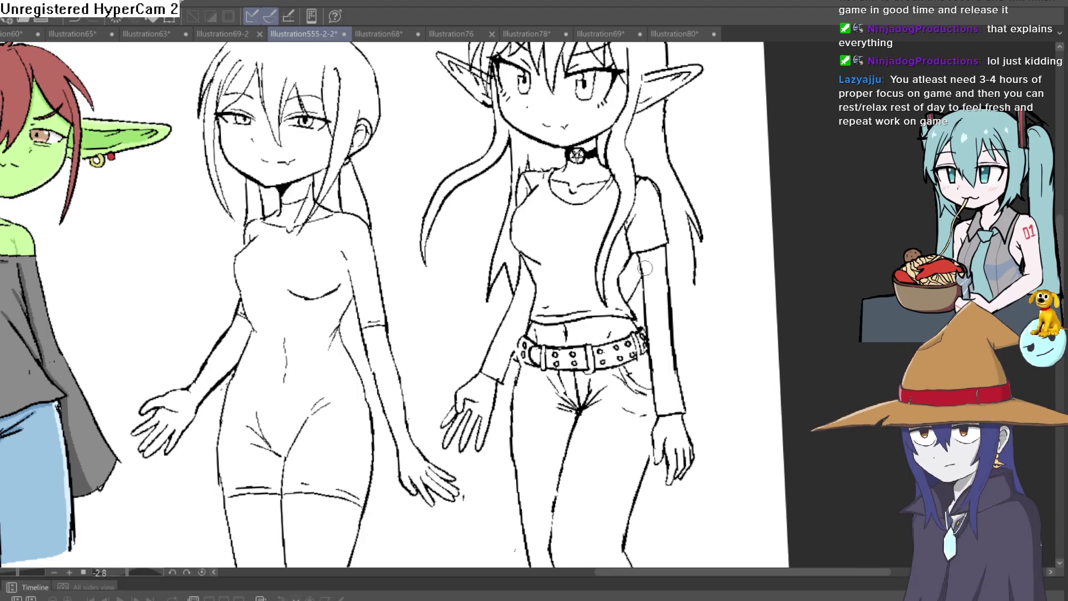
scroll(645, 268, down, 2)
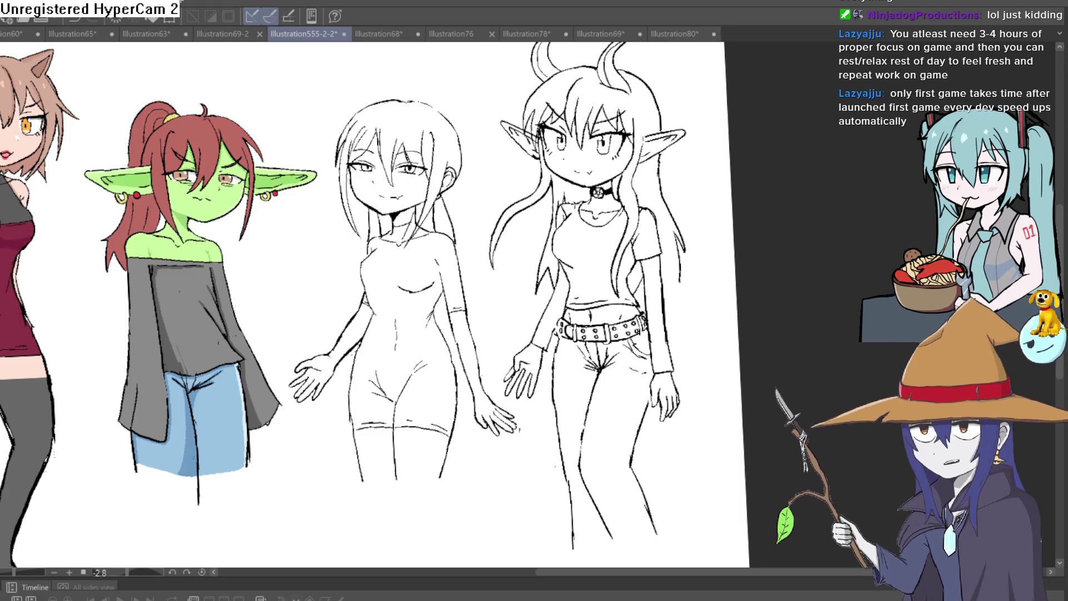
mouse_move(658, 306)
mouse_down()
mouse_move(557, 273)
mouse_move(612, 322)
mouse_move(529, 179)
mouse_move(589, 290)
mouse_up()
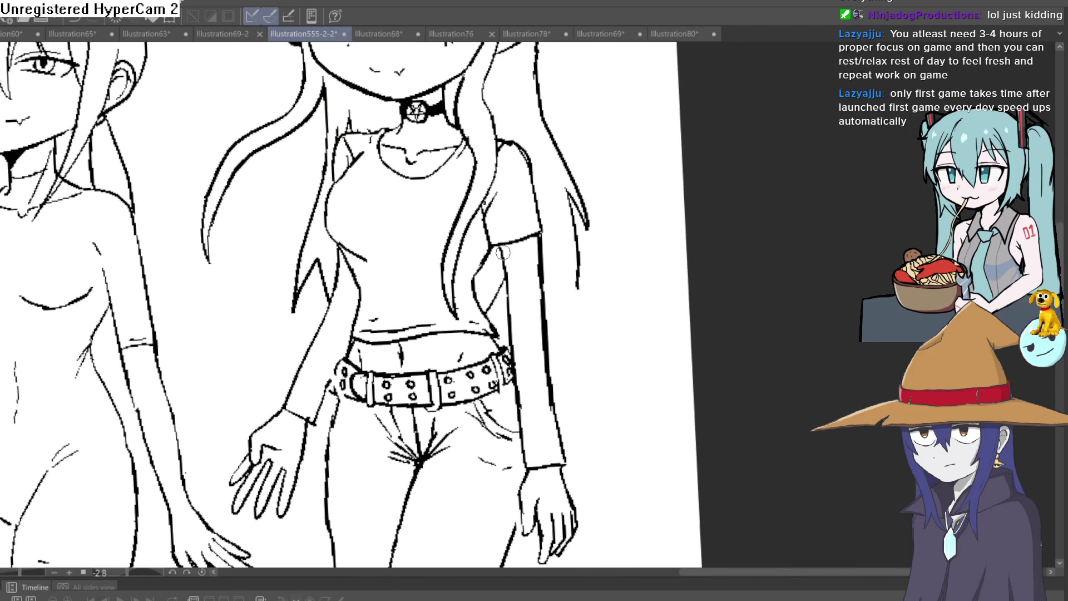
mouse_move(511, 320)
mouse_down()
mouse_move(608, 300)
mouse_move(644, 309)
mouse_move(645, 336)
mouse_up()
mouse_move(630, 277)
mouse_down()
mouse_move(549, 162)
mouse_move(515, 200)
mouse_move(687, 305)
mouse_move(601, 279)
mouse_move(657, 261)
mouse_move(667, 245)
mouse_up()
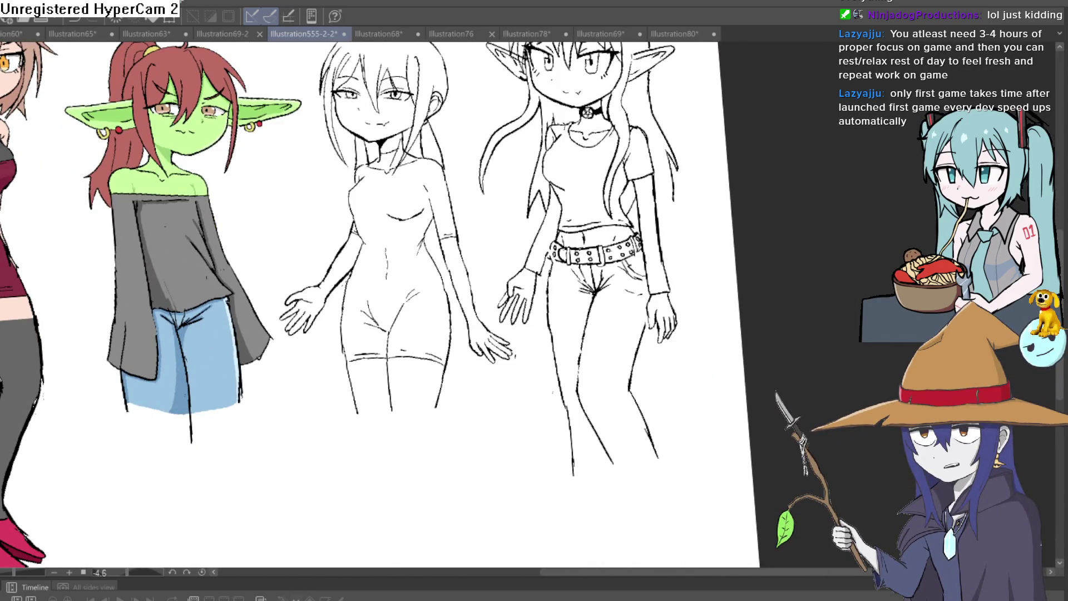
mouse_move(478, 225)
mouse_down()
mouse_move(489, 292)
mouse_move(513, 333)
mouse_move(504, 396)
mouse_up()
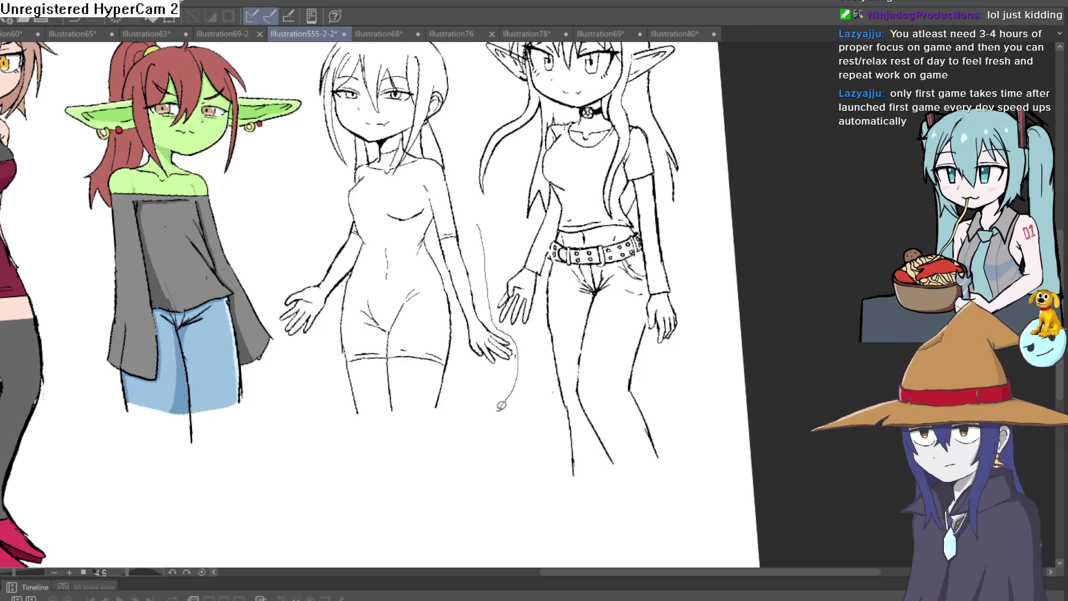
drag(286, 337, 320, 153)
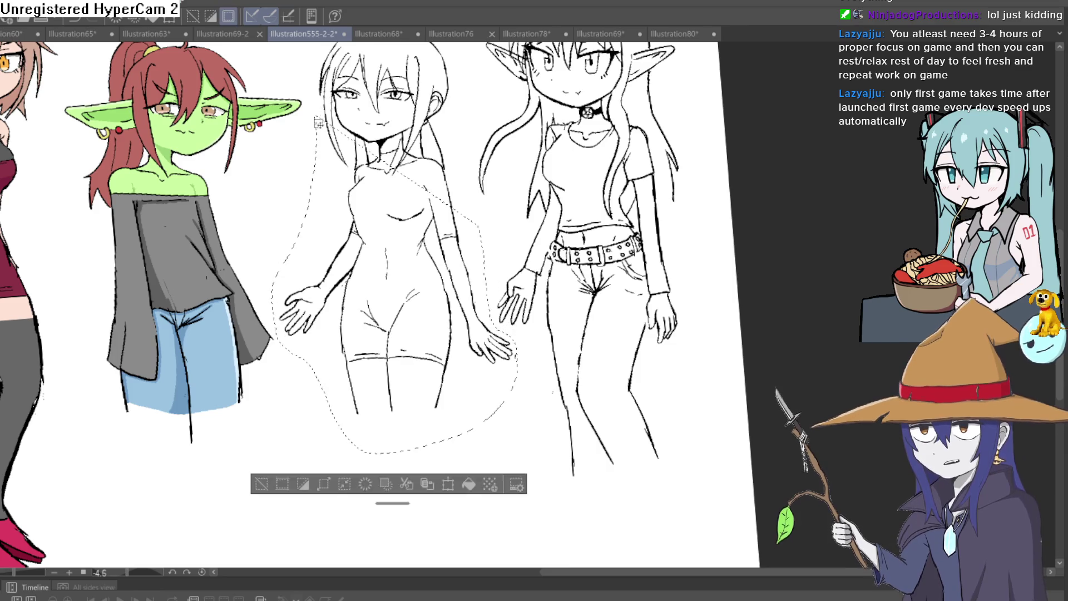
scroll(466, 245, up, 4)
key(ctrl+d)
scroll(466, 244, down, 5)
drag(565, 382, 563, 329)
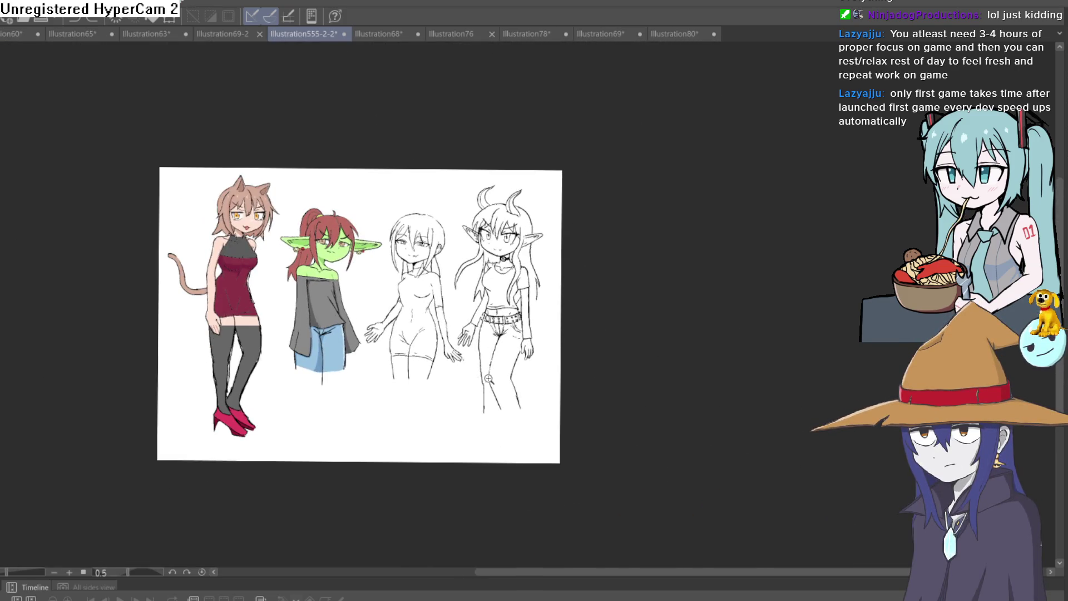
scroll(489, 377, up, 5)
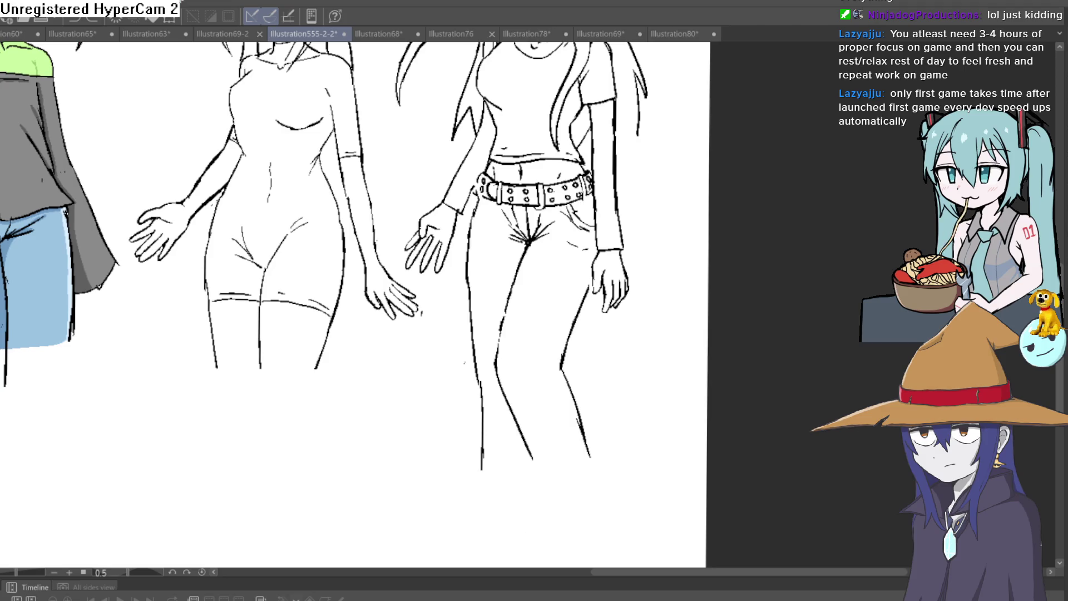
scroll(349, 304, up, 3)
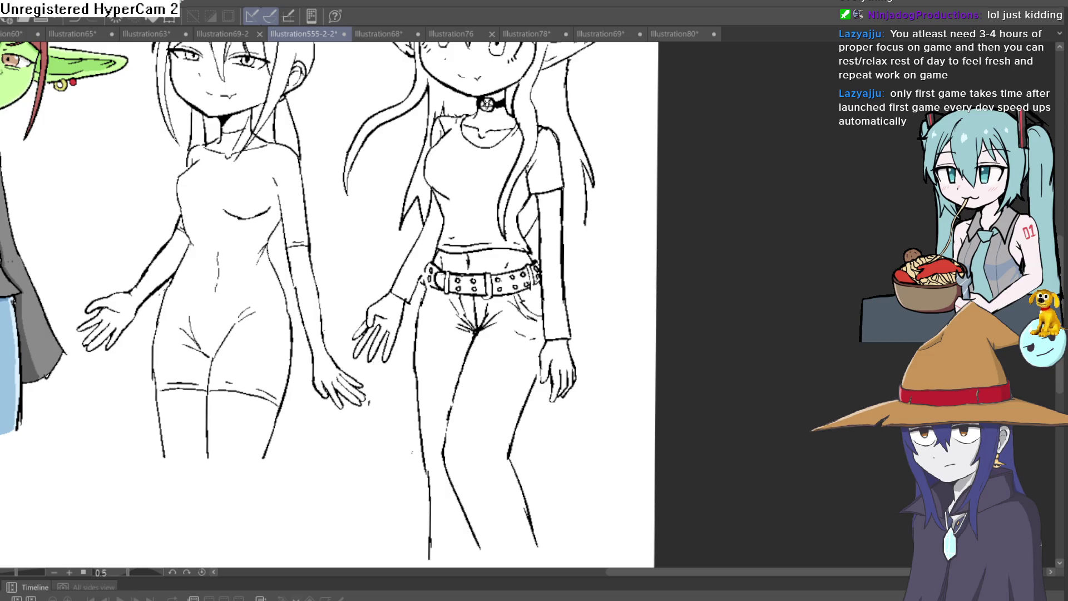
Fill the horned girl's face and the hair gaps beside her left eye red.
scroll(565, 132, up, 3)
click(529, 156)
scroll(528, 154, up, 1)
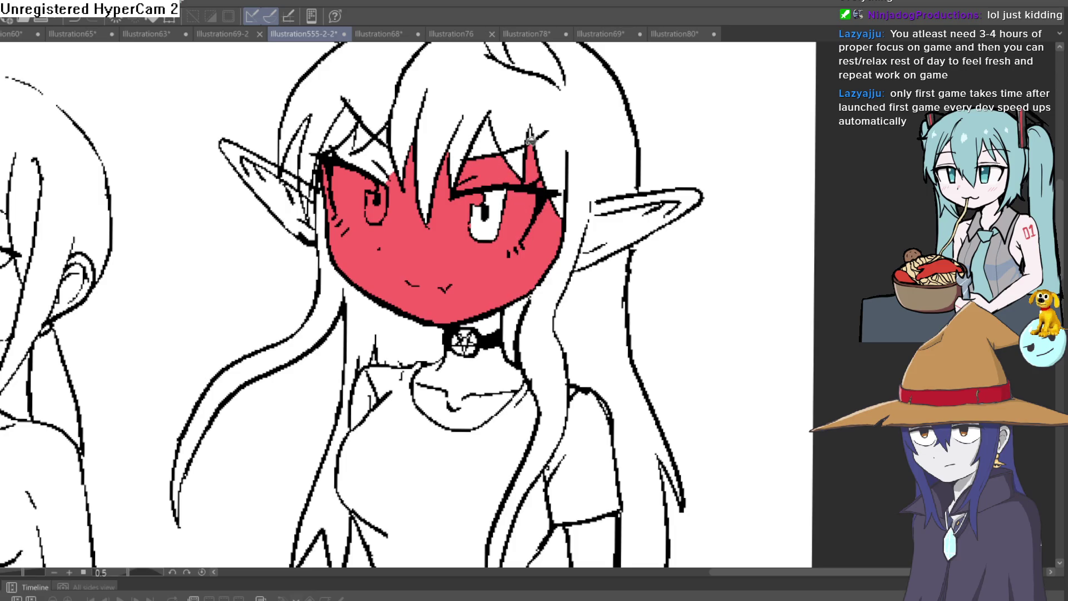
click(491, 132)
click(397, 145)
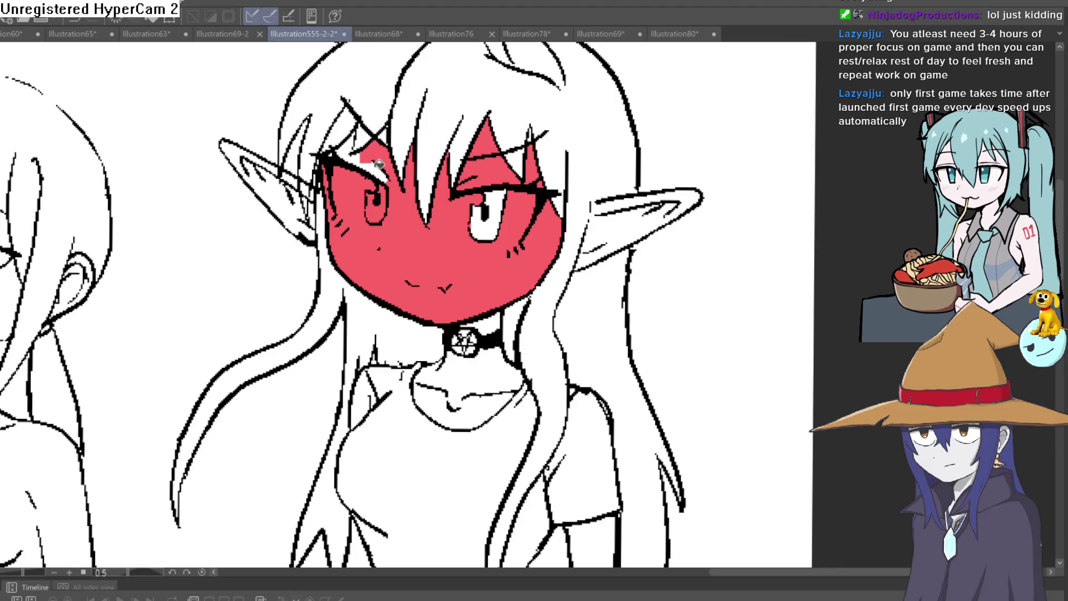
click(379, 163)
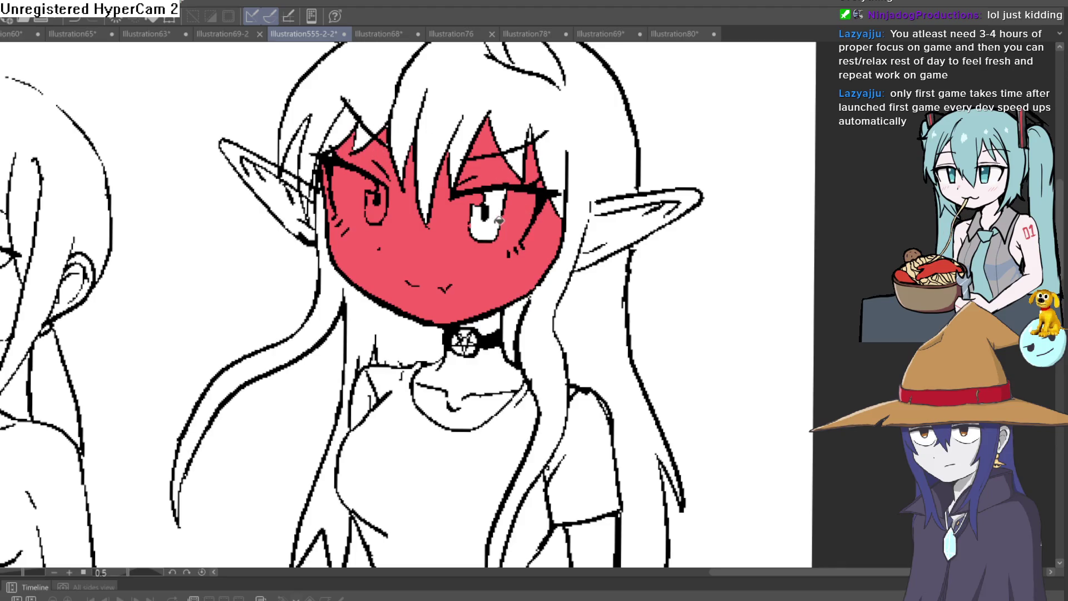
Fill the neck and the open spaces of the choker pentagram red, undoing one mis-fill.
scroll(515, 276, down, 1)
click(480, 328)
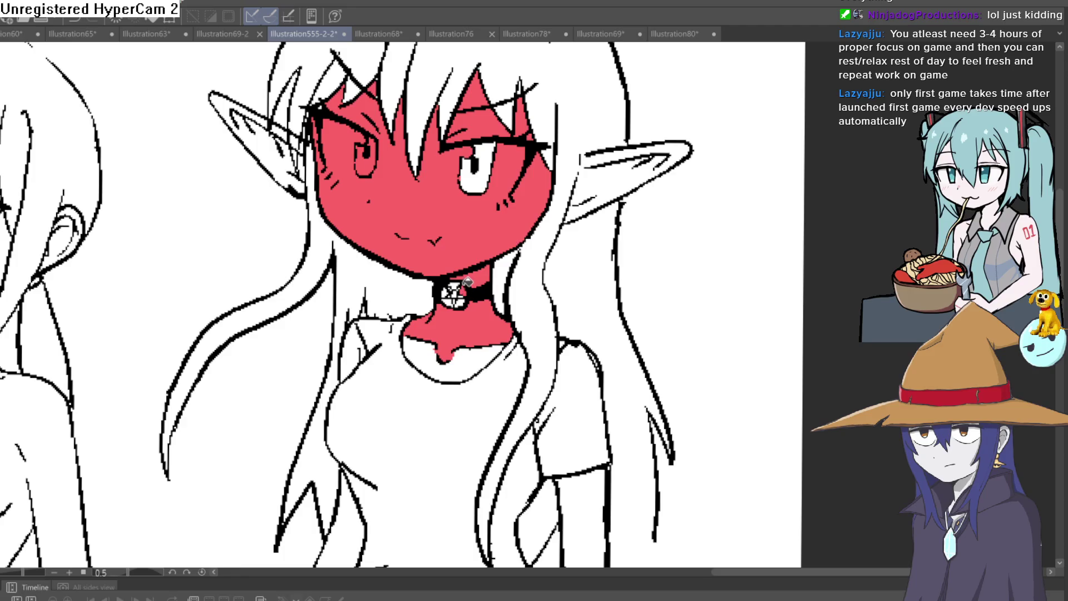
scroll(464, 292, up, 5)
click(457, 281)
click(418, 315)
click(452, 303)
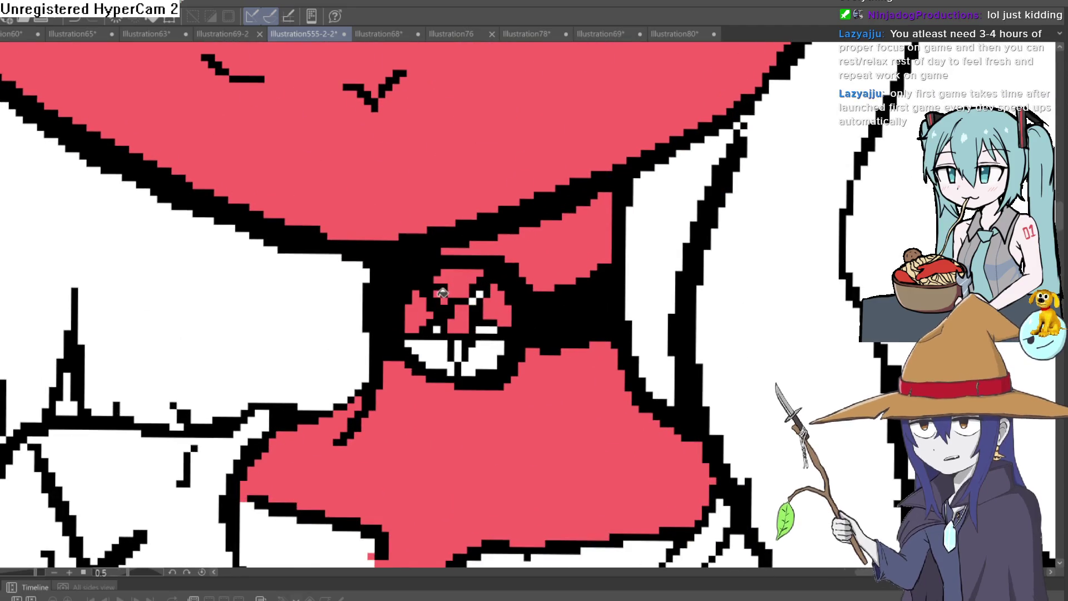
click(483, 298)
key(ctrl+z)
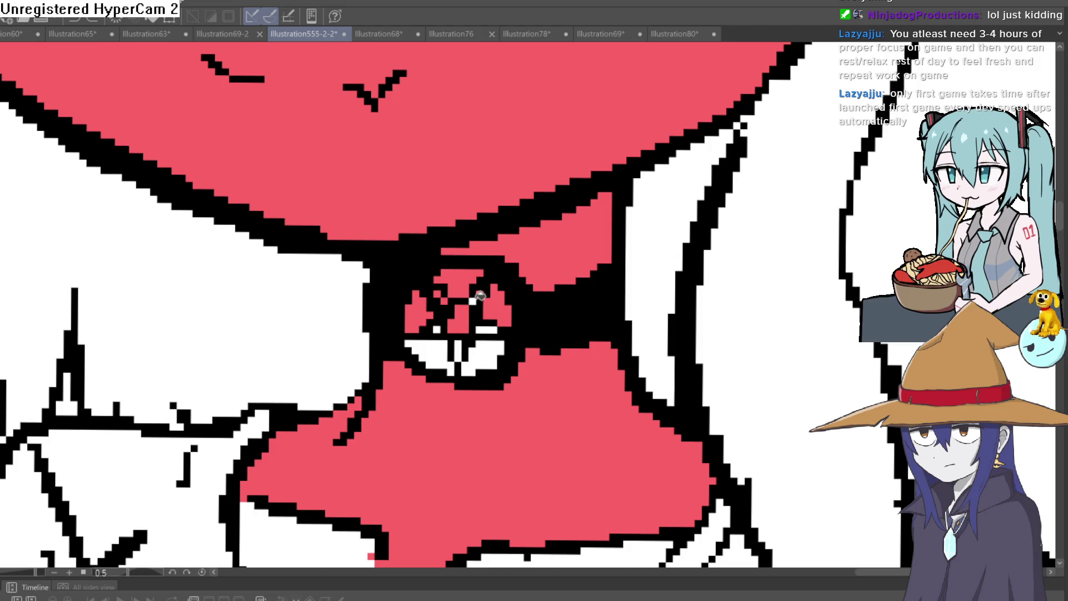
click(487, 330)
click(481, 356)
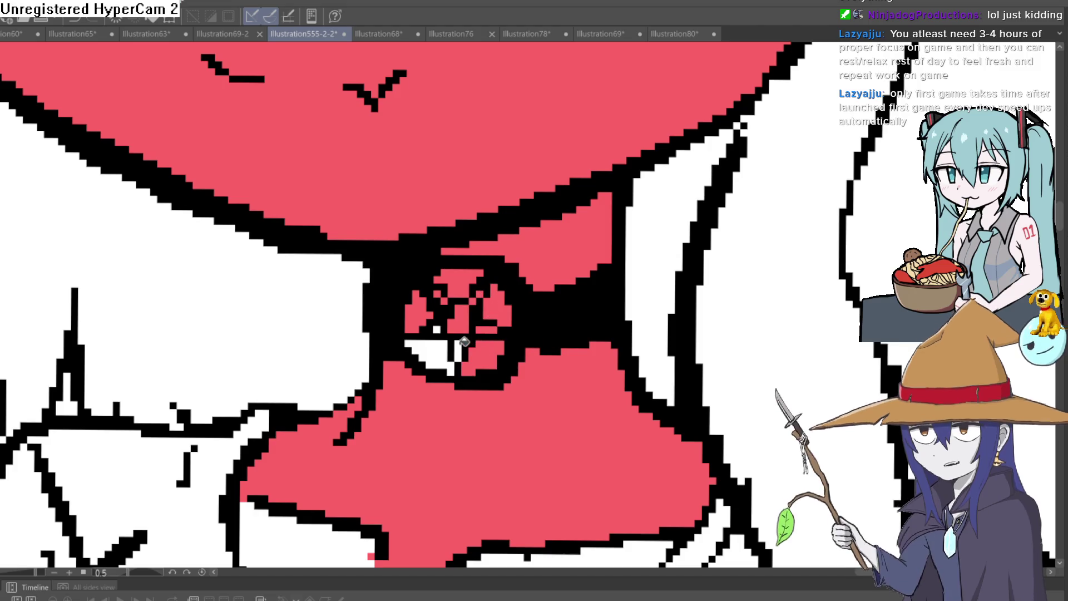
click(444, 353)
scroll(444, 353, down, 4)
click(538, 266)
Fill both hands, the gaps between the fingers and the bare midriff above the belt red.
scroll(538, 265, down, 3)
click(641, 379)
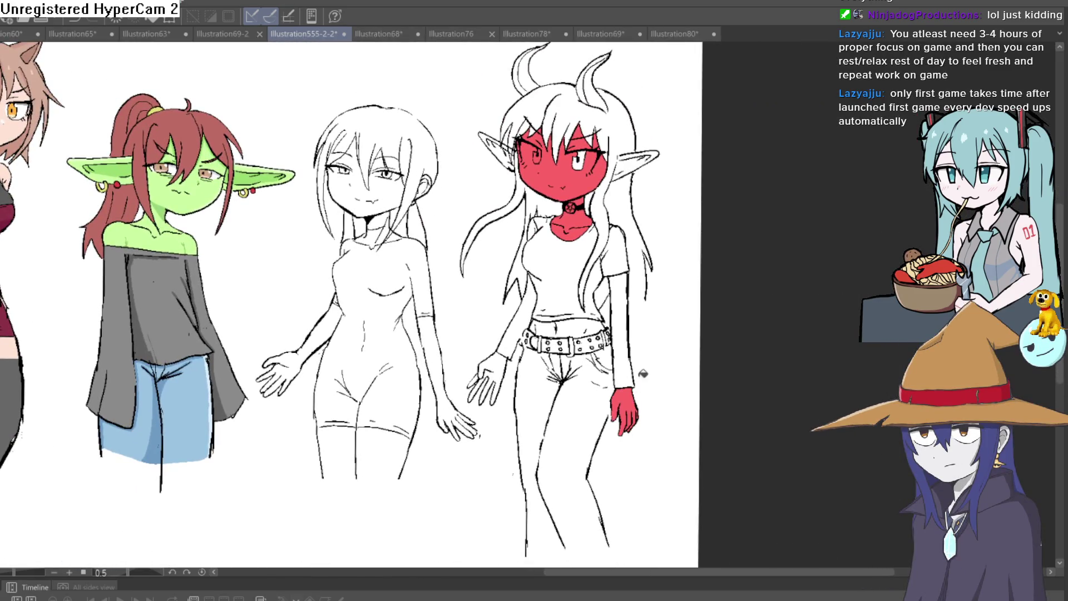
click(506, 362)
click(479, 384)
scroll(612, 306, up, 3)
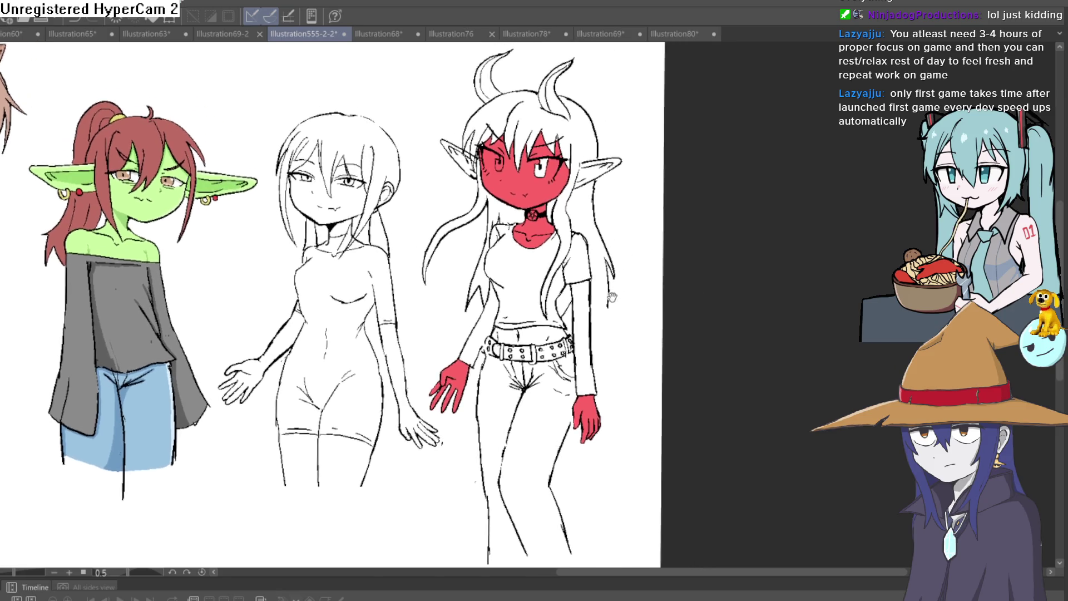
click(548, 332)
click(454, 353)
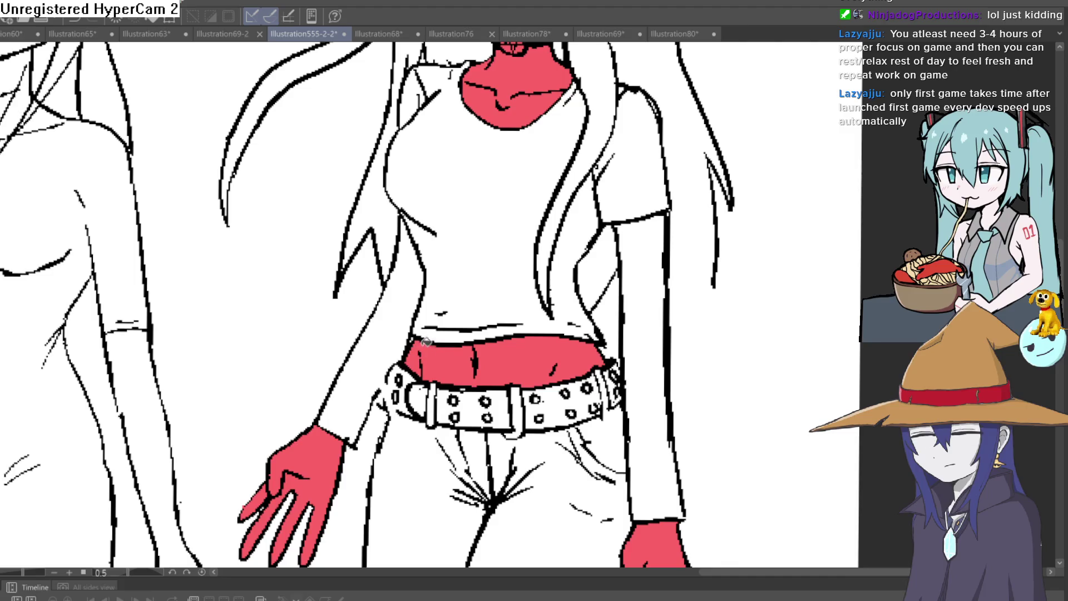
scroll(602, 272, down, 3)
scroll(603, 271, up, 5)
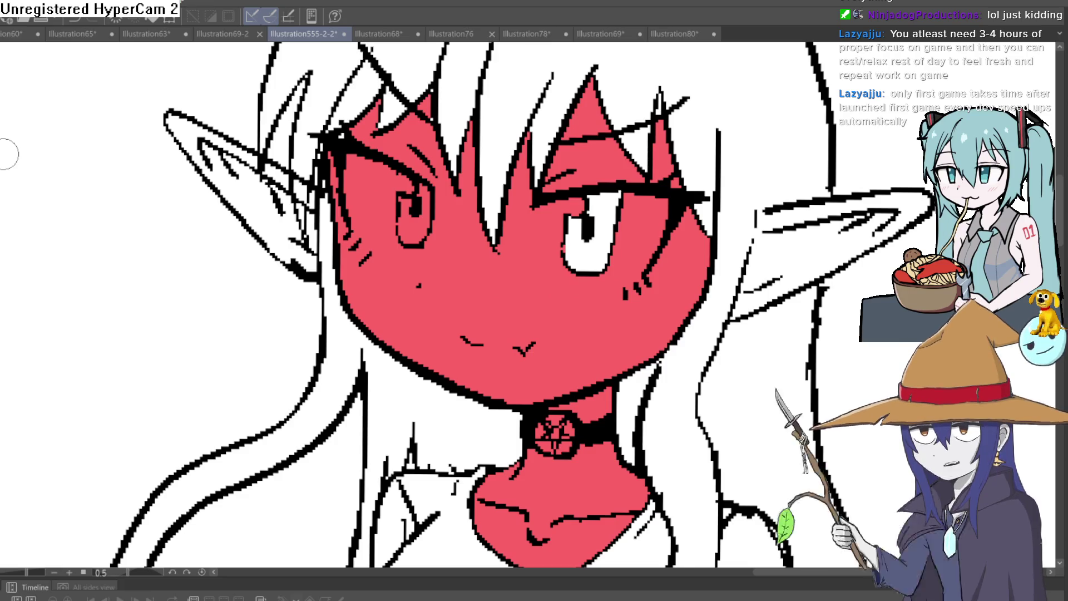
Tilt the canvas and paint white over the red spill inside both eyes, redoing one stroke.
mouse_move(9, 154)
mouse_down()
mouse_move(782, 175)
mouse_move(563, 253)
mouse_up()
mouse_move(512, 209)
mouse_down()
mouse_move(523, 250)
mouse_move(517, 203)
mouse_move(540, 182)
mouse_move(516, 200)
mouse_up()
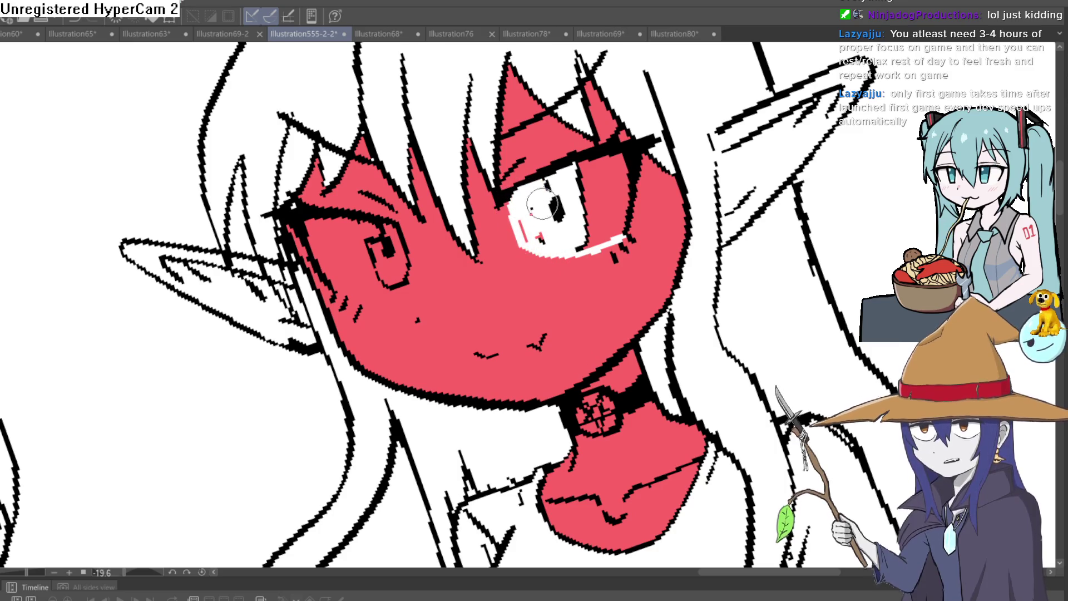
key(ctrl+z)
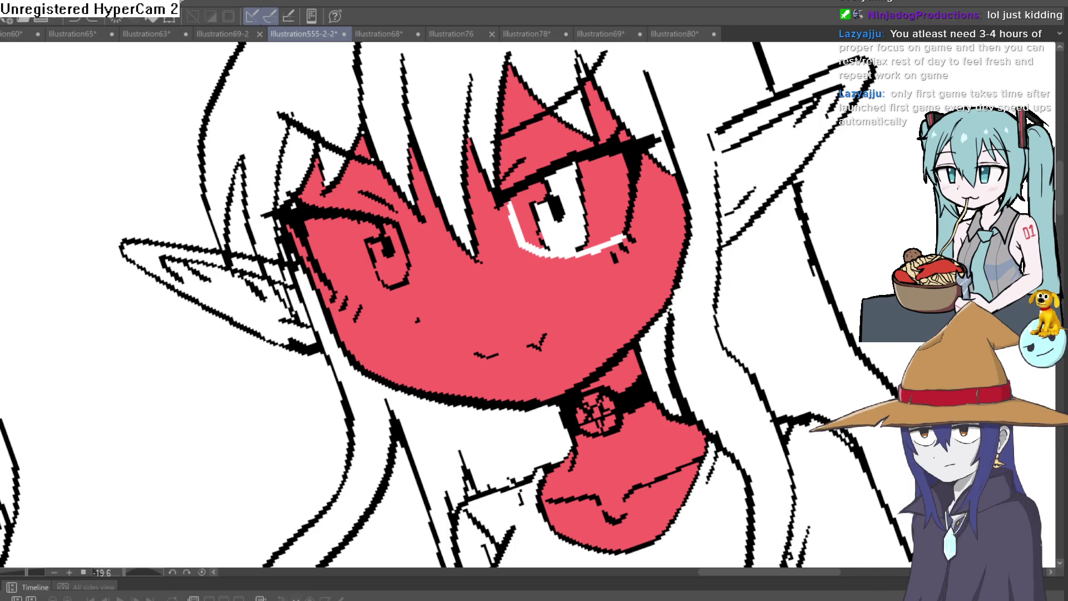
mouse_move(536, 247)
mouse_down()
mouse_move(528, 197)
mouse_move(573, 192)
mouse_move(573, 173)
mouse_move(615, 162)
mouse_move(622, 205)
mouse_move(610, 237)
mouse_move(581, 220)
mouse_move(579, 181)
mouse_move(620, 195)
mouse_move(618, 170)
mouse_move(695, 243)
mouse_up()
mouse_move(414, 216)
mouse_down()
mouse_move(409, 254)
mouse_move(342, 261)
mouse_move(323, 189)
mouse_move(393, 204)
mouse_up()
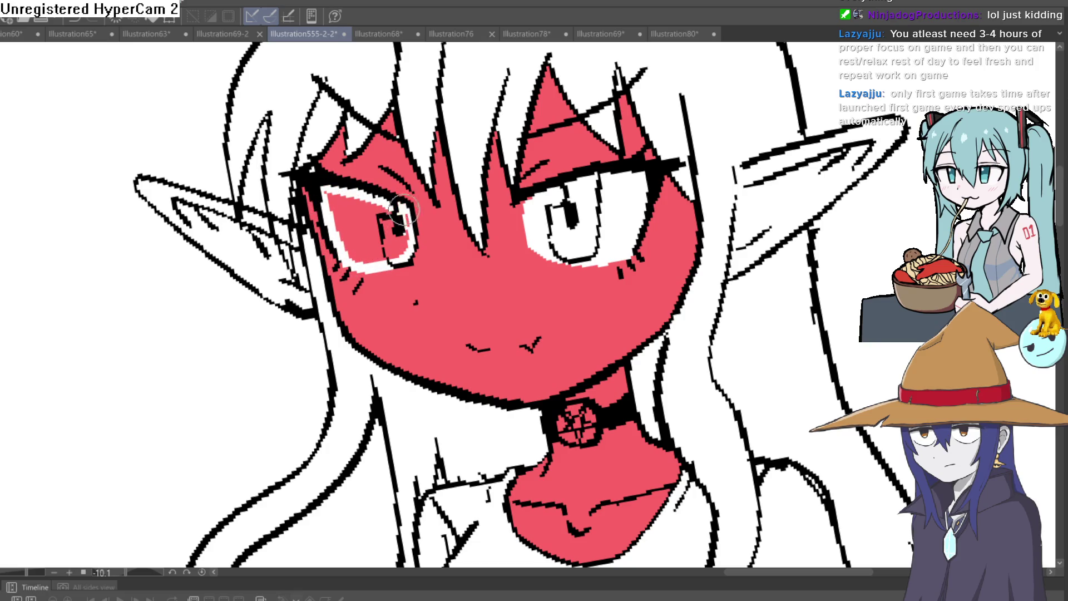
mouse_move(393, 236)
mouse_down()
mouse_move(378, 223)
mouse_move(361, 267)
mouse_move(334, 234)
mouse_move(358, 251)
mouse_move(367, 245)
mouse_move(358, 209)
mouse_move(373, 206)
mouse_move(356, 211)
mouse_move(334, 262)
mouse_up()
Bucket-fill both pointed elf ears, including the left ear tip, with the red skin colour.
scroll(368, 184, down, 10)
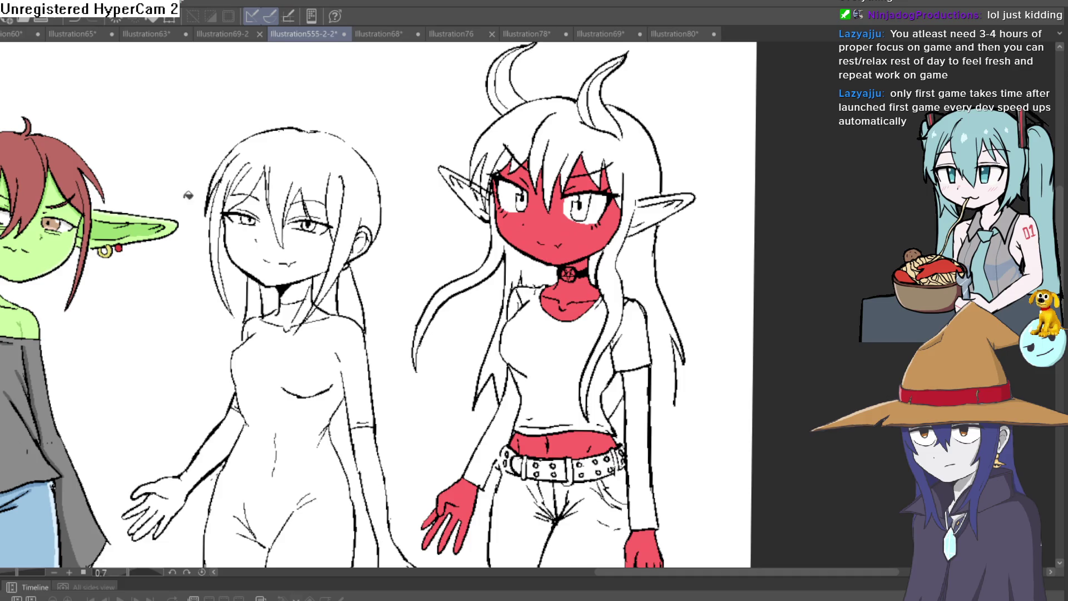
scroll(588, 261, up, 5)
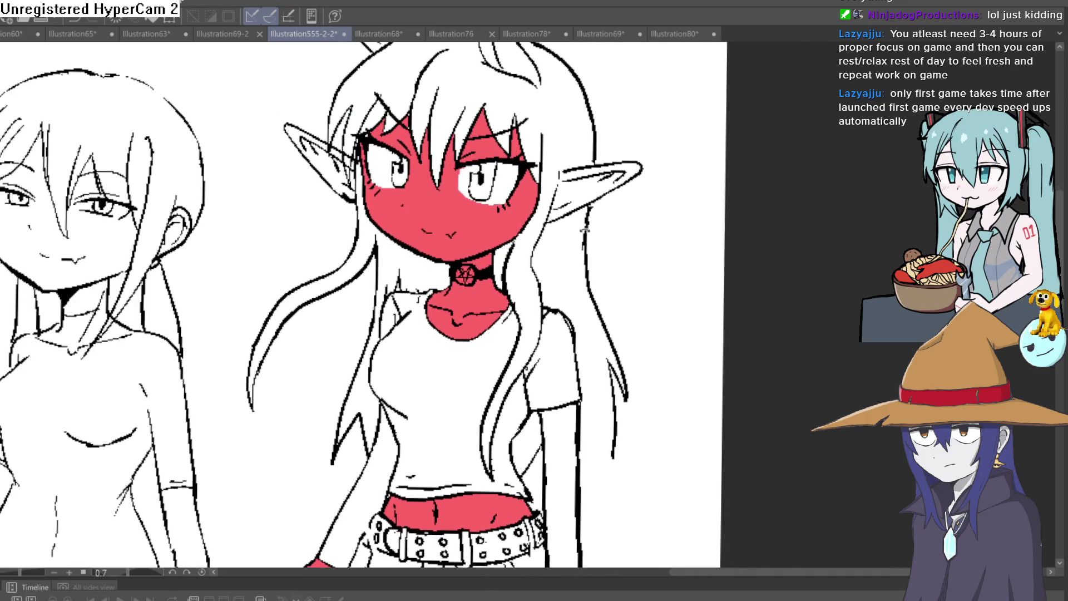
drag(584, 231, 582, 209)
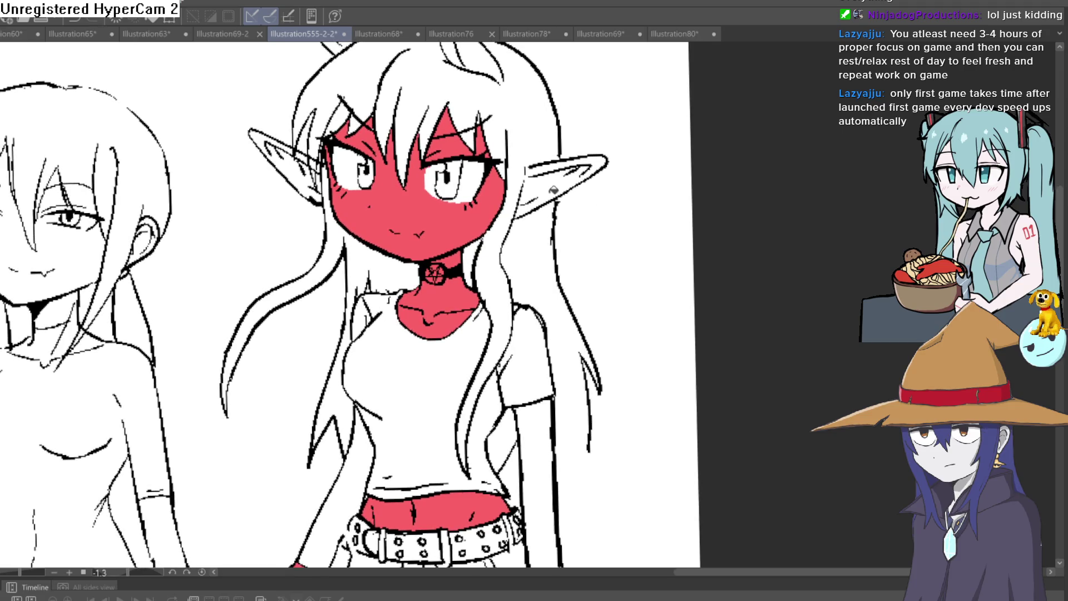
click(559, 175)
click(593, 162)
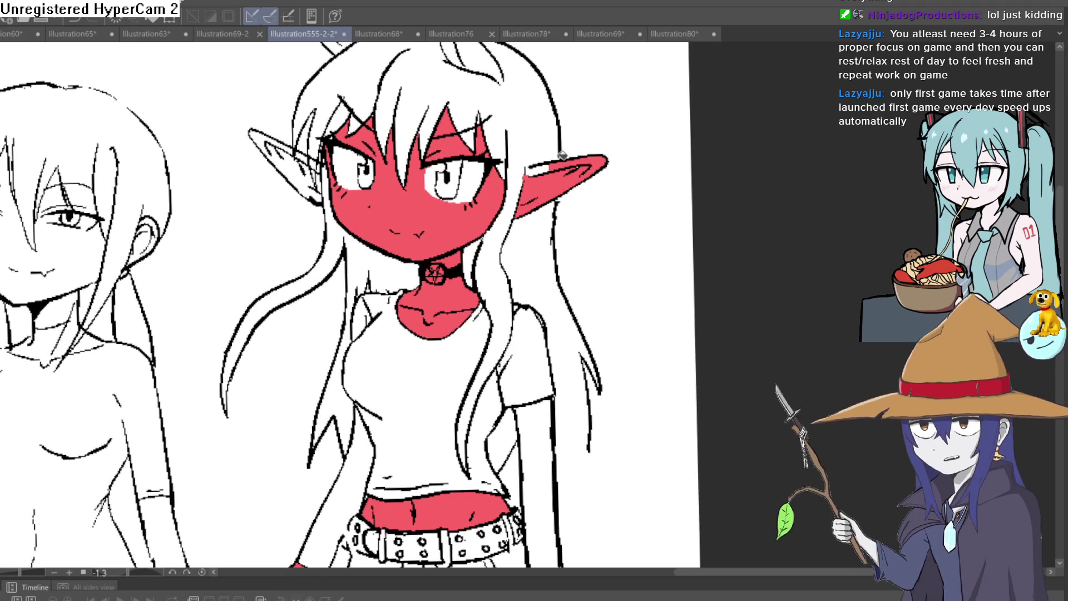
click(311, 166)
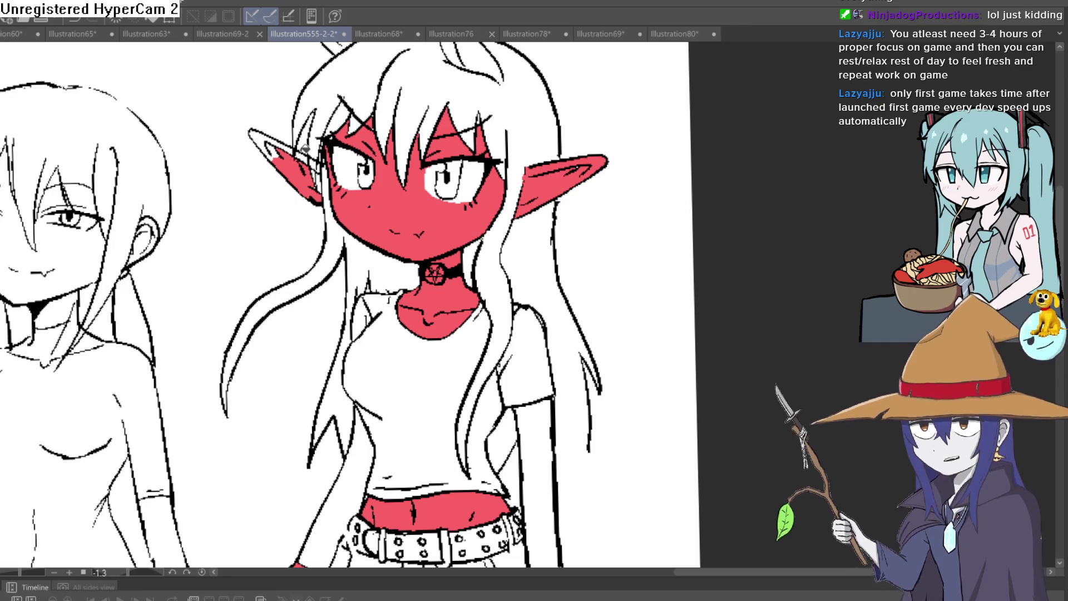
click(284, 140)
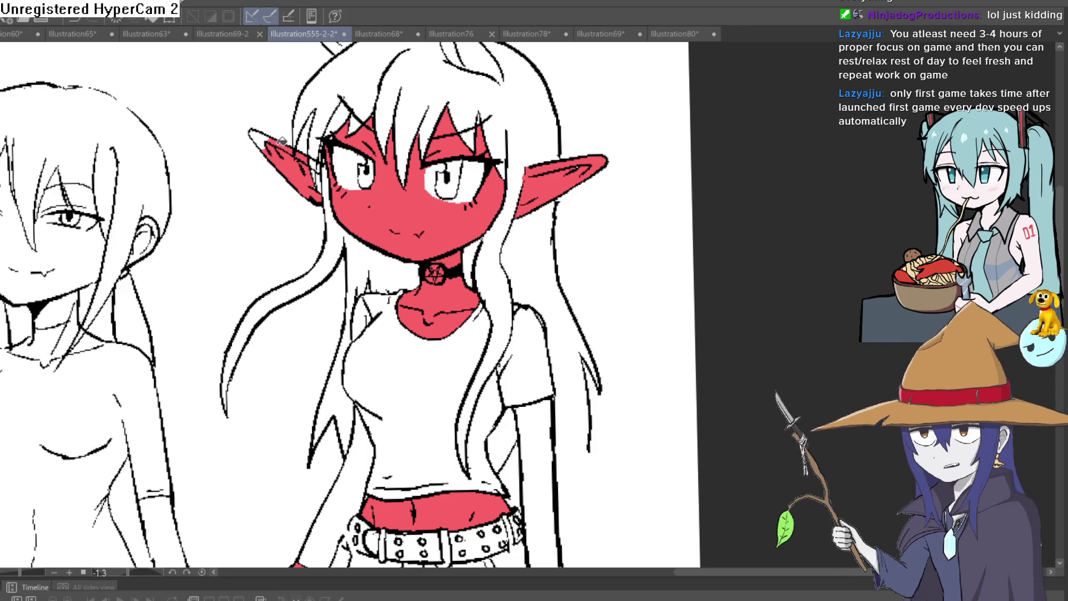
scroll(318, 172, up, 5)
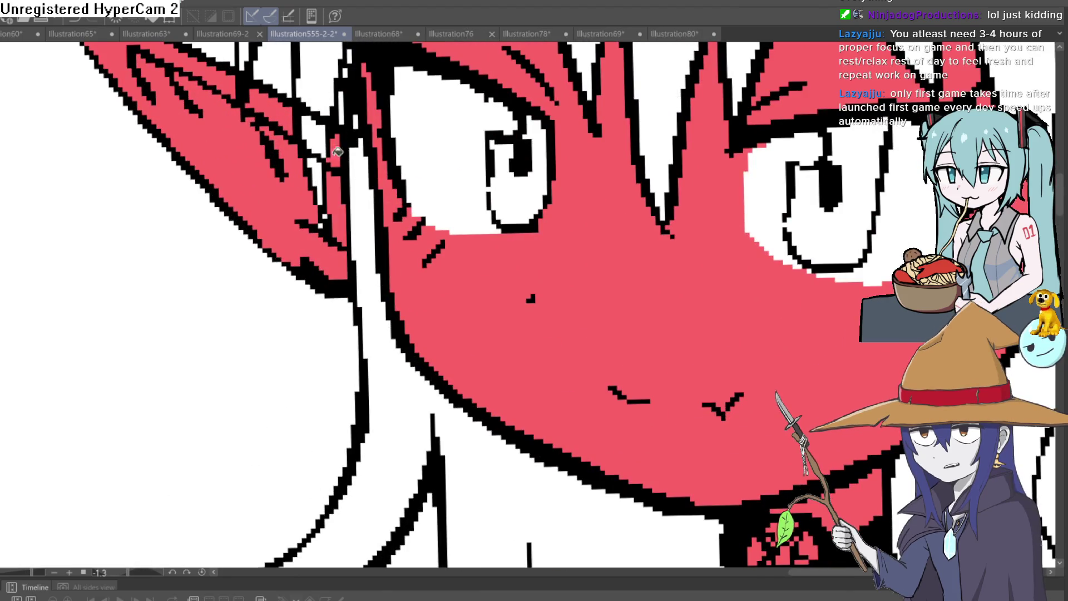
scroll(380, 190, down, 5)
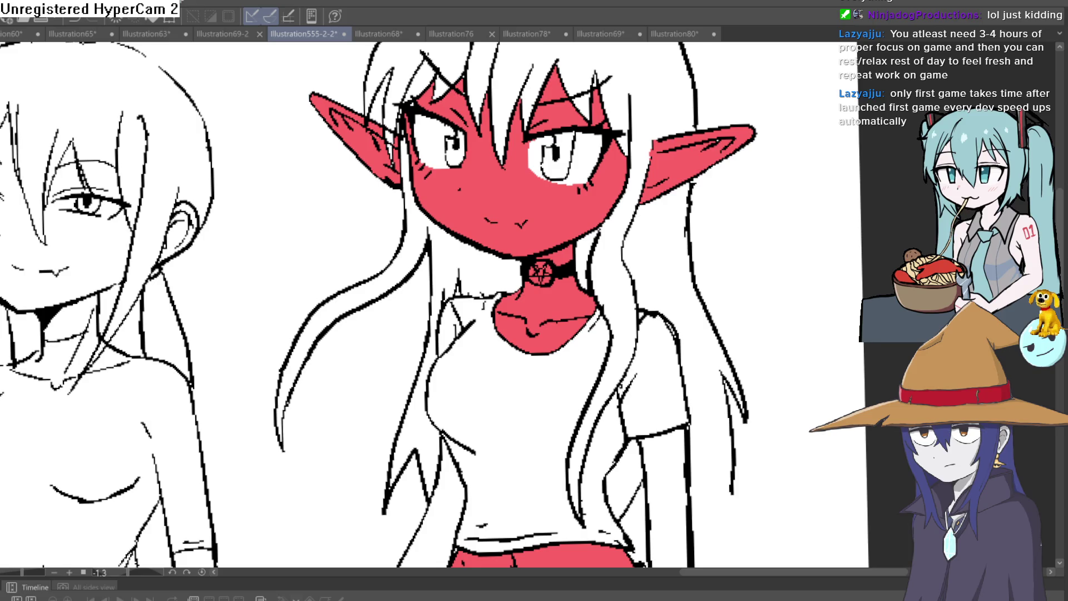
Fill the collar gap and the long left hair lock pale yellow, undoing the stray fills.
click(454, 256)
click(437, 384)
click(729, 182)
click(668, 234)
key(ctrl+z)
key(ctrl+z)
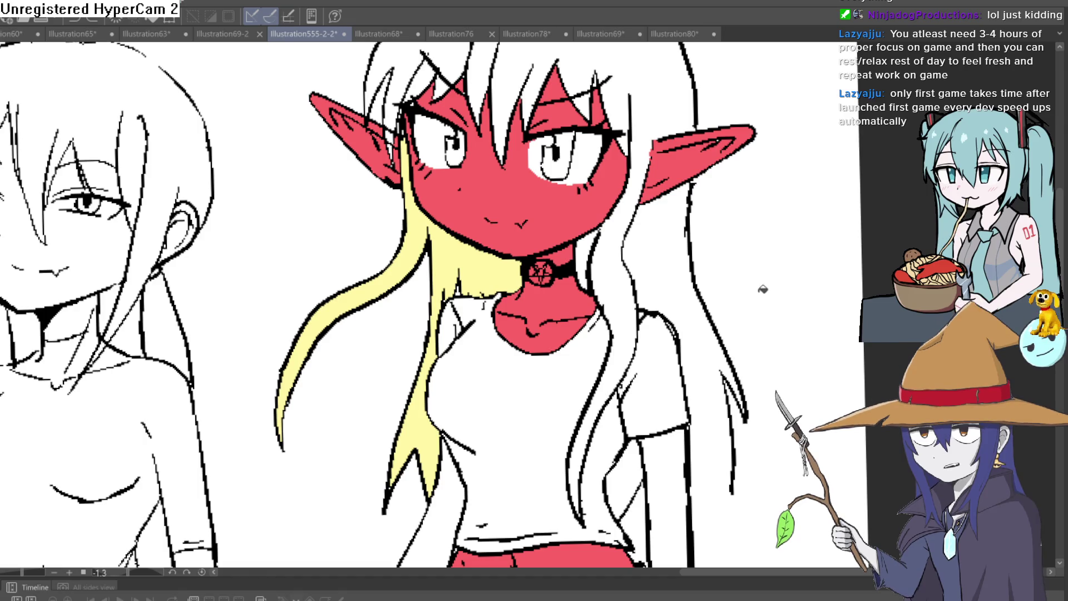
scroll(759, 286, down, 3)
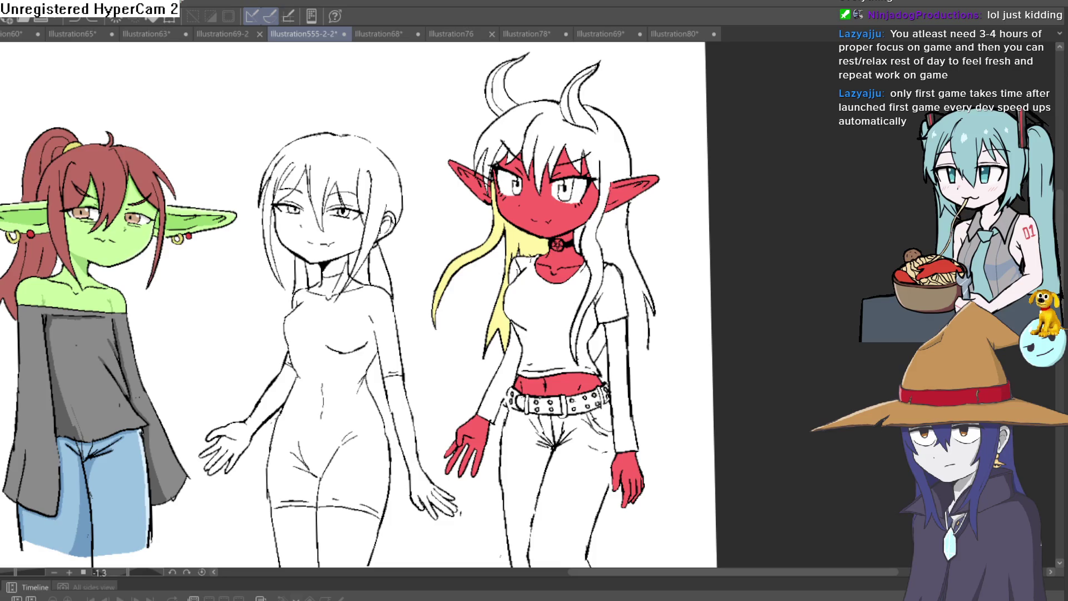
scroll(668, 325, up, 3)
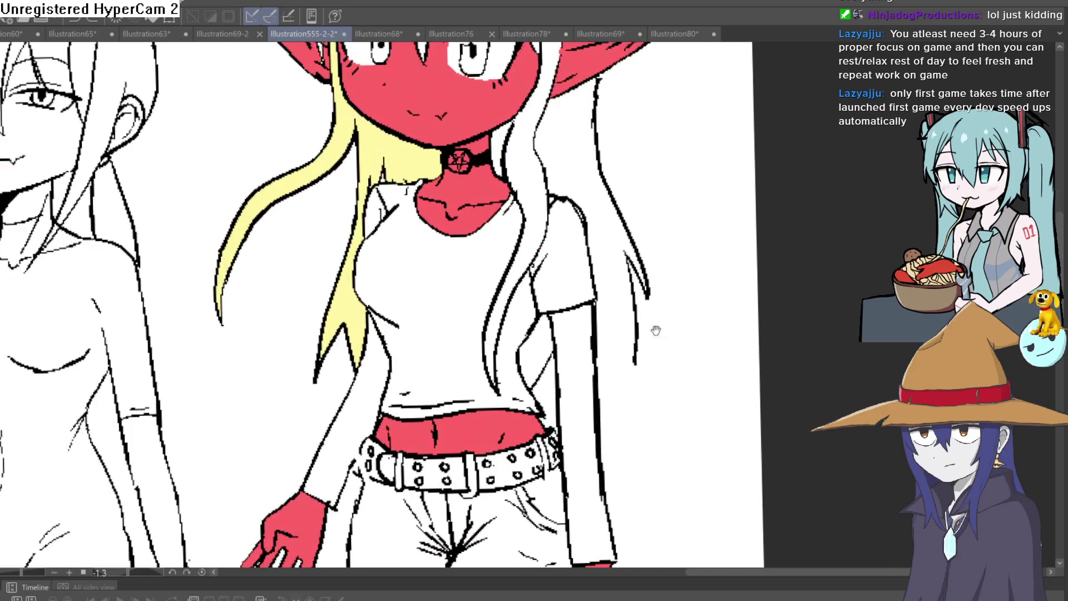
key(ctrl+z)
Draw a new hair strand line beside her with the pen, undoing the first attempt.
mouse_move(636, 361)
mouse_down()
mouse_move(618, 397)
mouse_move(602, 326)
mouse_move(626, 394)
mouse_move(603, 334)
mouse_up()
key(ctrl+z)
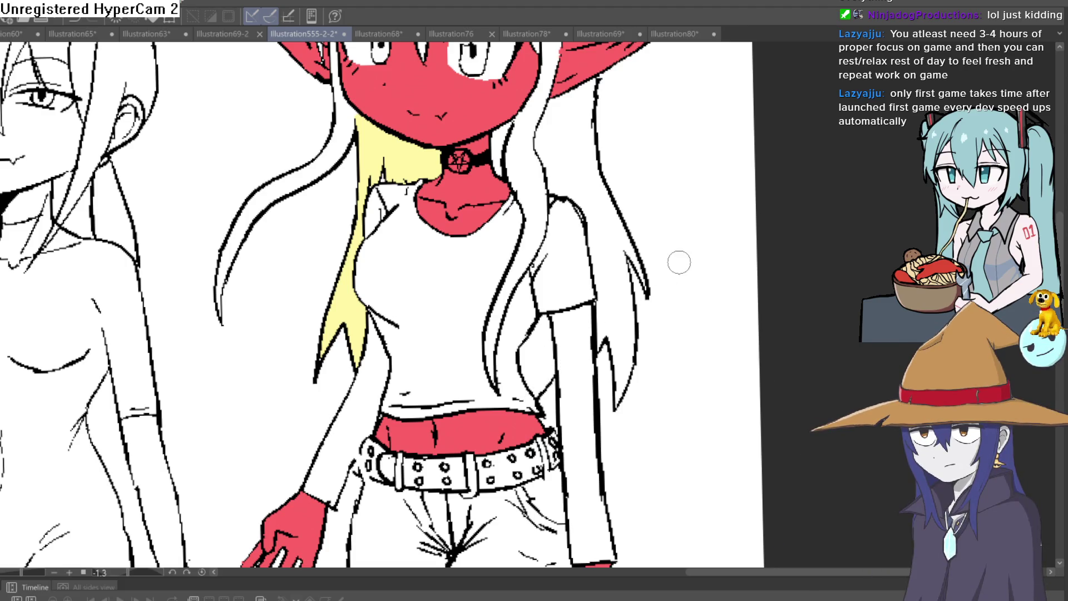
scroll(654, 346, down, 2)
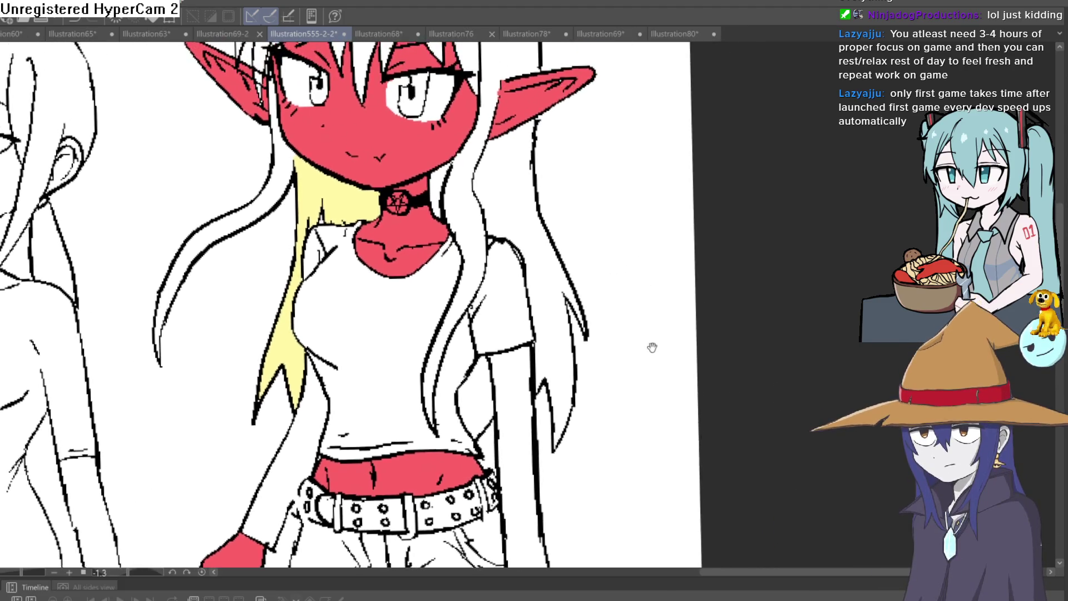
scroll(644, 381, up, 2)
scroll(639, 353, down, 3)
scroll(647, 335, up, 4)
scroll(647, 334, down, 2)
scroll(649, 320, up, 3)
scroll(649, 319, down, 3)
scroll(647, 323, down, 1)
scroll(647, 323, up, 1)
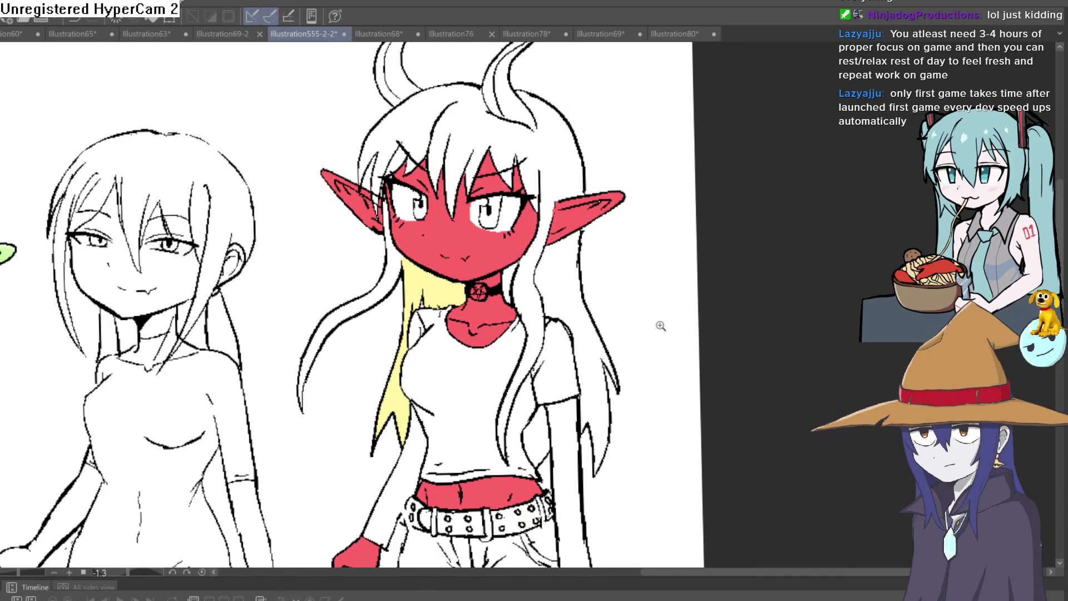
scroll(649, 336, down, 2)
scroll(630, 335, up, 1)
mouse_move(572, 353)
mouse_down()
mouse_move(806, 318)
mouse_move(775, 326)
mouse_up()
drag(142, 203, 465, 203)
scroll(465, 203, up, 5)
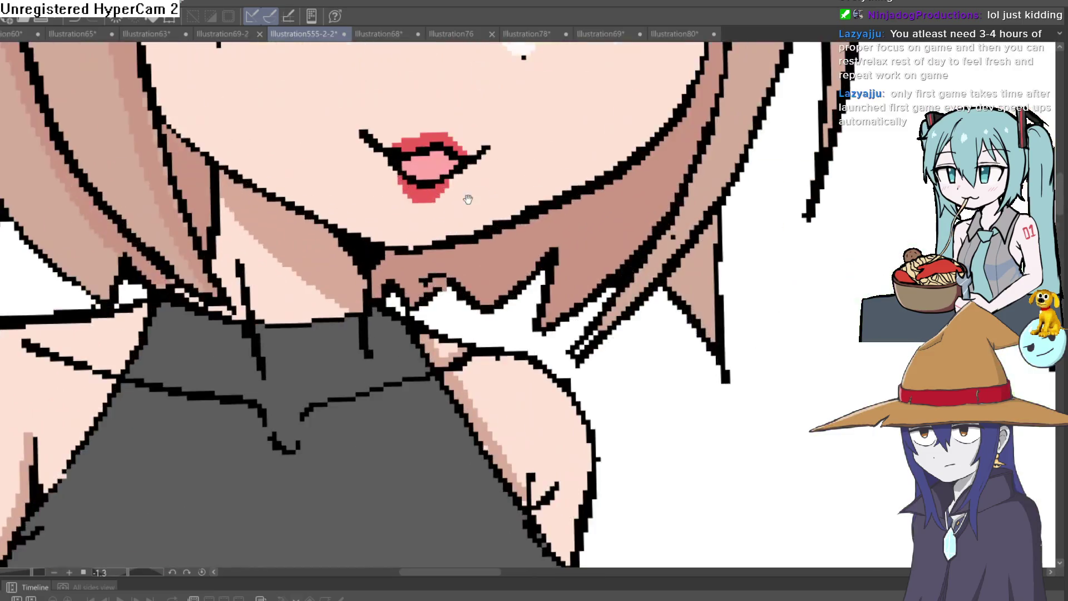
scroll(465, 203, down, 10)
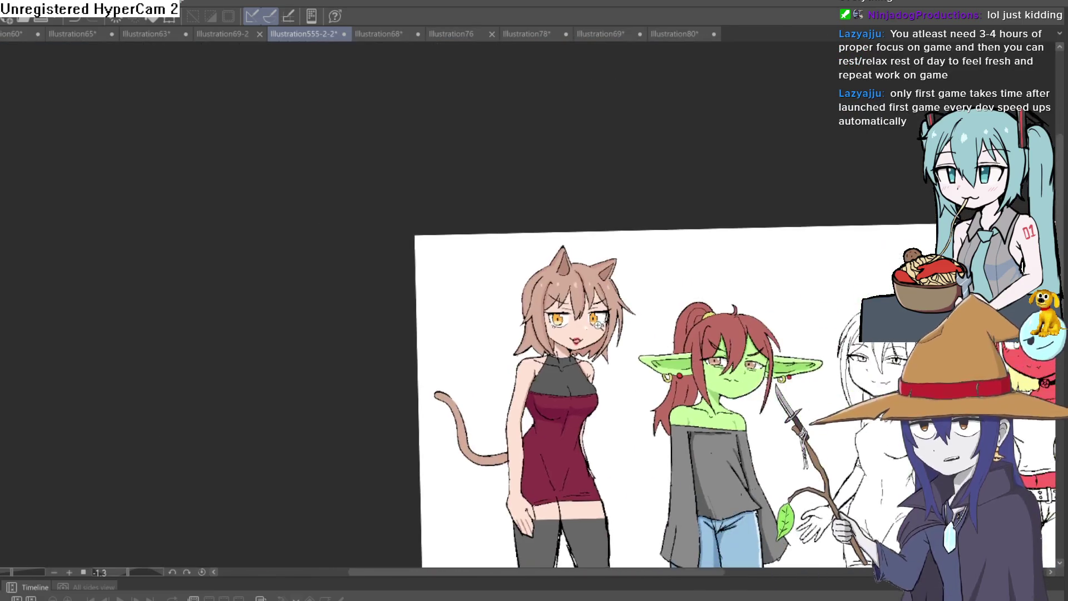
scroll(598, 324, up, 5)
scroll(598, 324, down, 5)
scroll(733, 234, up, 2)
scroll(844, 298, down, 2)
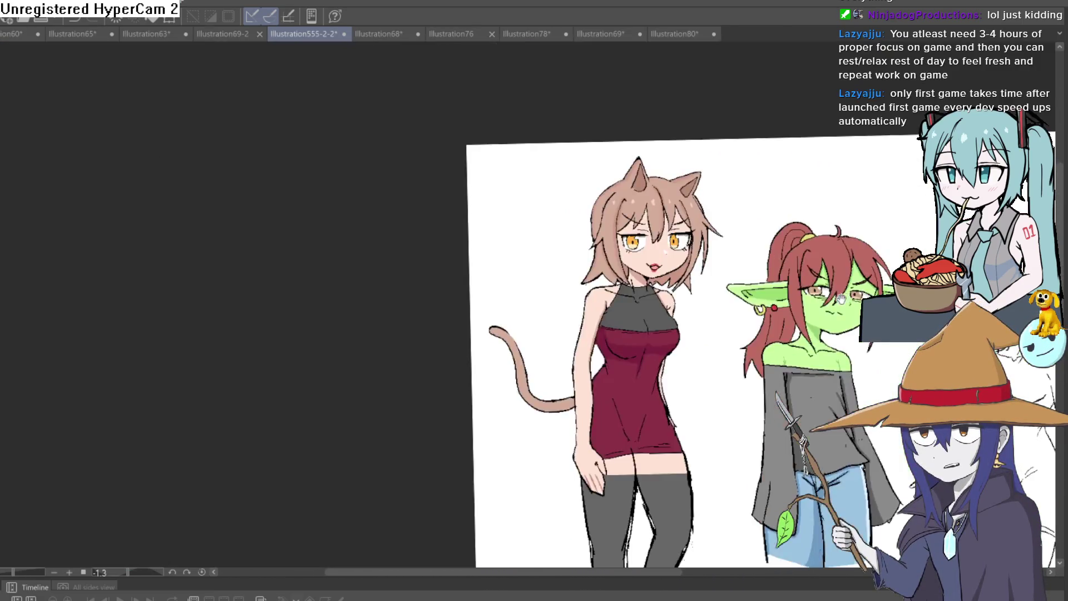
scroll(844, 297, down, 3)
scroll(612, 334, up, 6)
scroll(658, 300, down, 1)
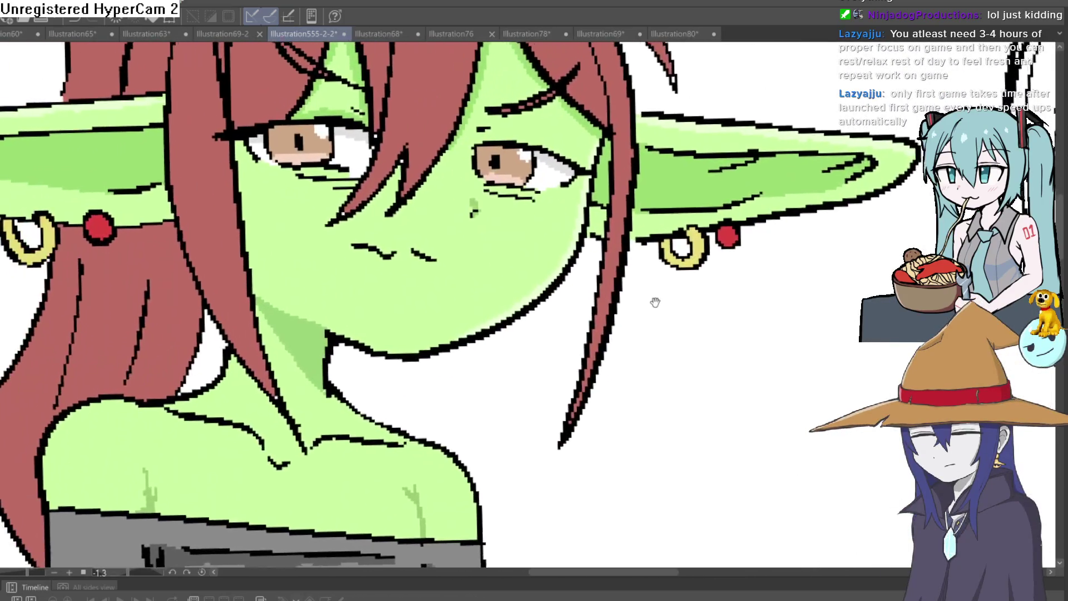
scroll(658, 301, down, 2)
mouse_move(696, 374)
mouse_down()
mouse_move(544, 294)
mouse_move(285, 282)
mouse_up()
scroll(285, 283, up, 3)
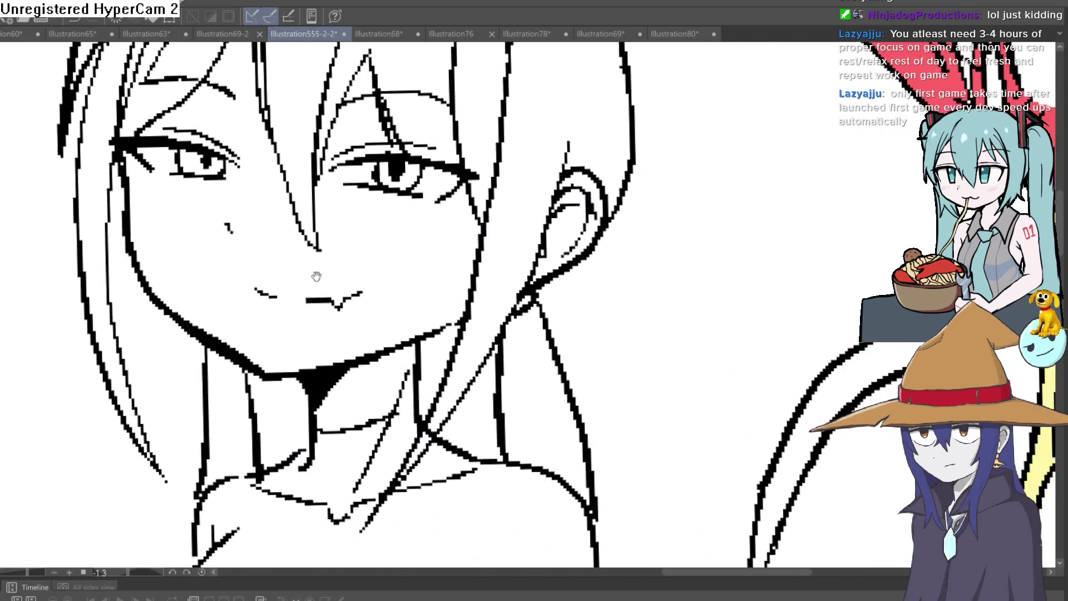
scroll(285, 283, down, 3)
scroll(205, 382, up, 3)
scroll(529, 353, up, 1)
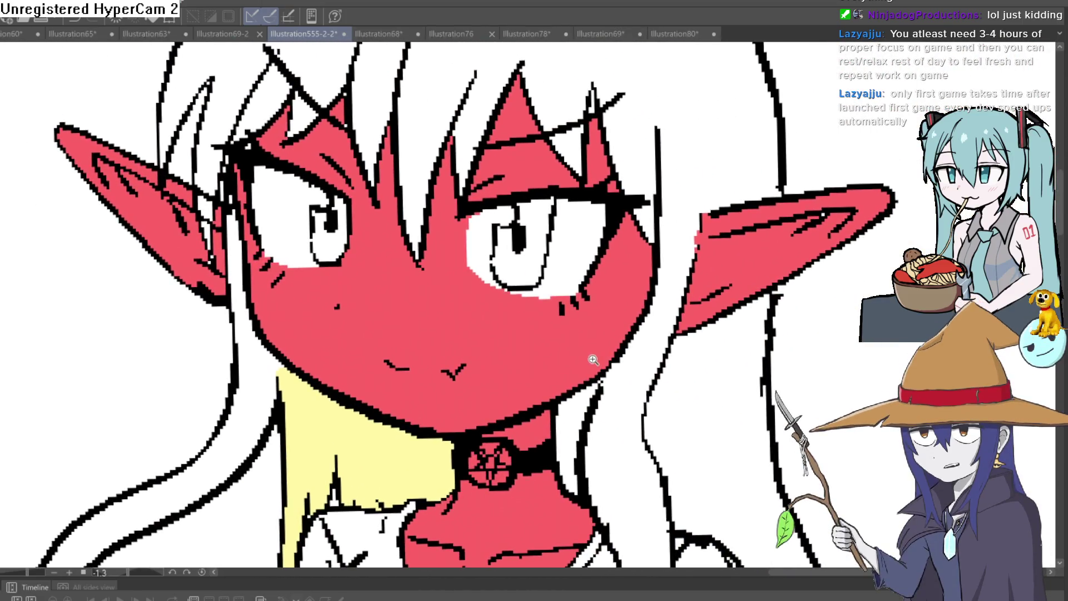
scroll(595, 360, down, 4)
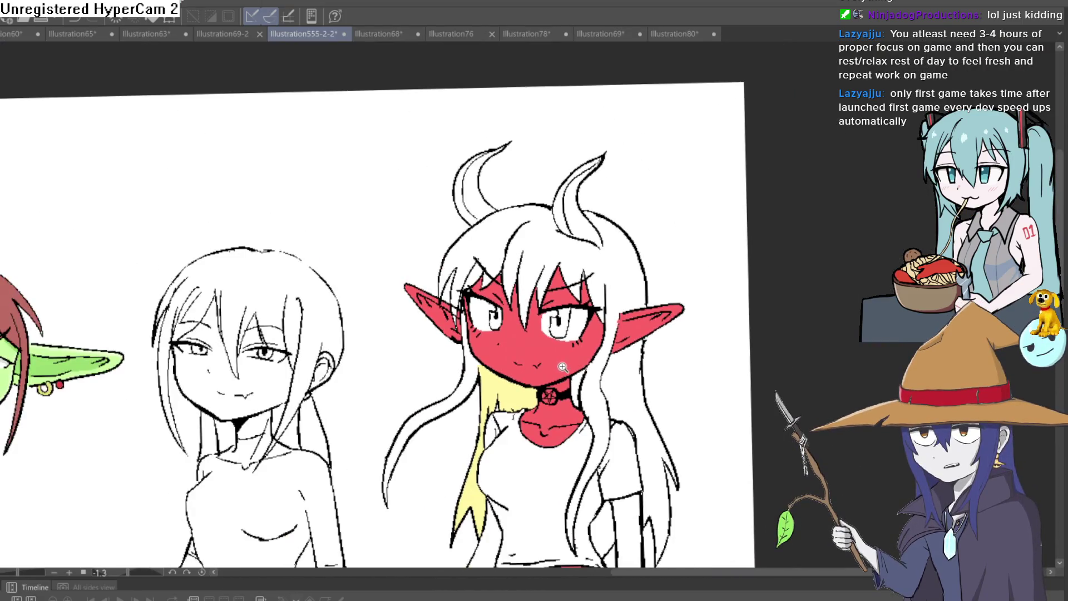
scroll(563, 367, up, 1)
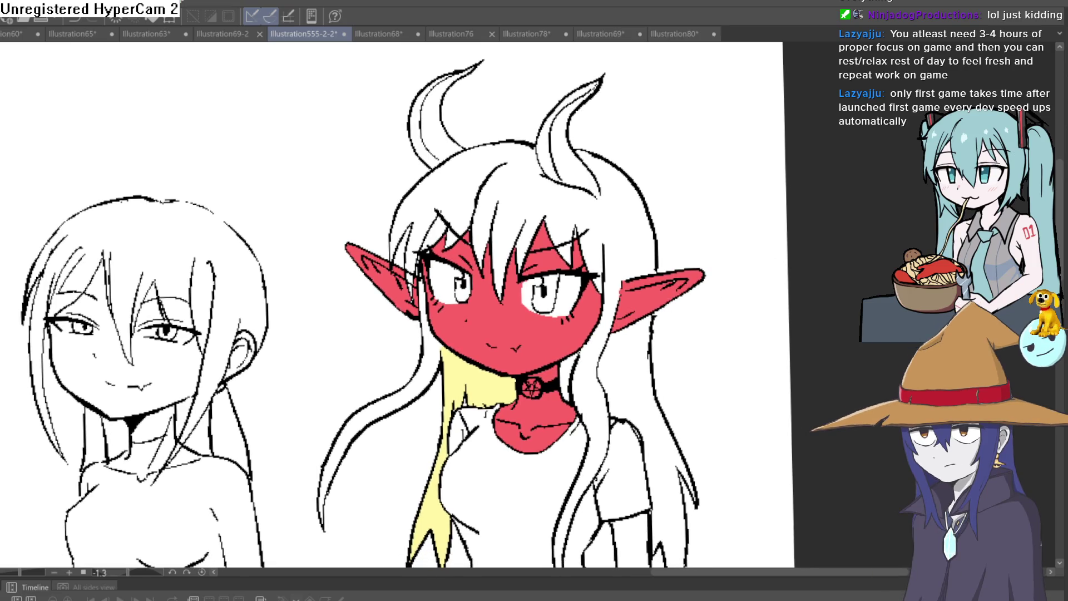
scroll(390, 306, down, 3)
scroll(556, 334, up, 2)
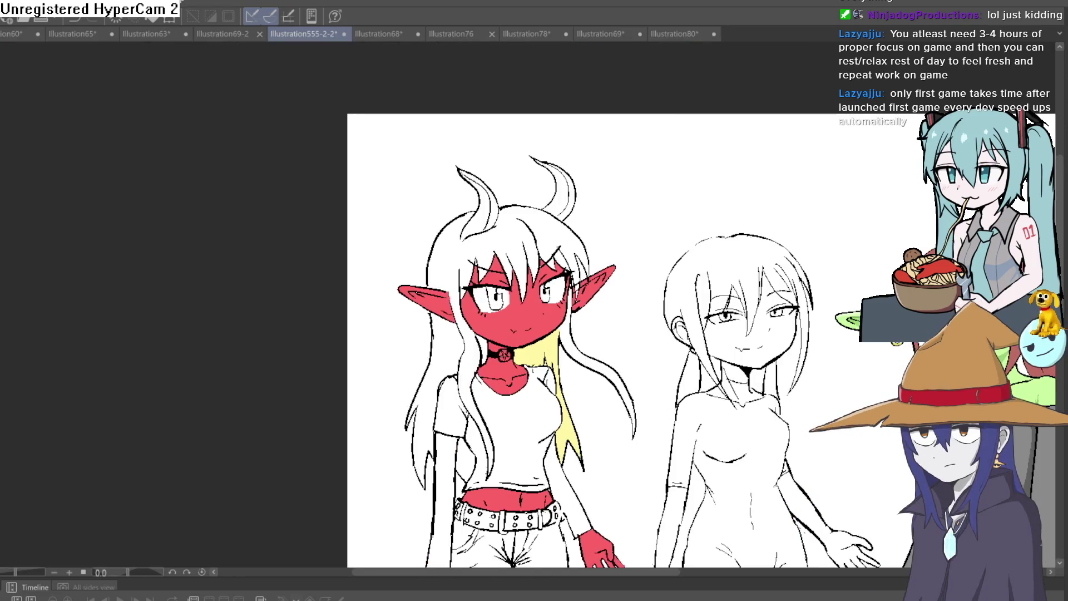
key(h)
key(h)
key(h)
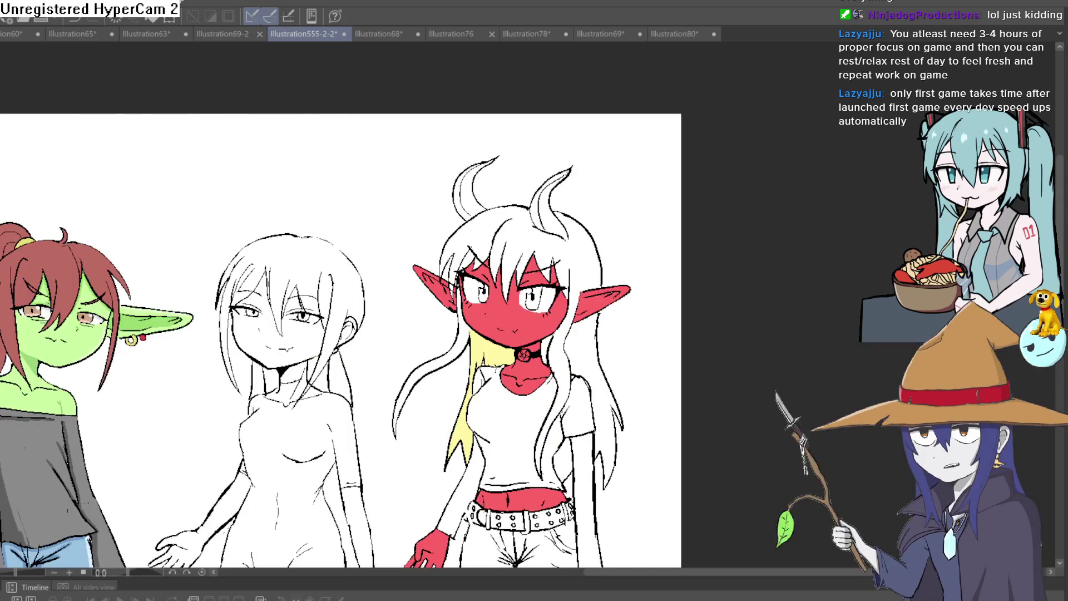
mouse_move(686, 252)
mouse_down()
mouse_move(926, 214)
mouse_move(1020, 220)
mouse_up()
drag(222, 245, 516, 264)
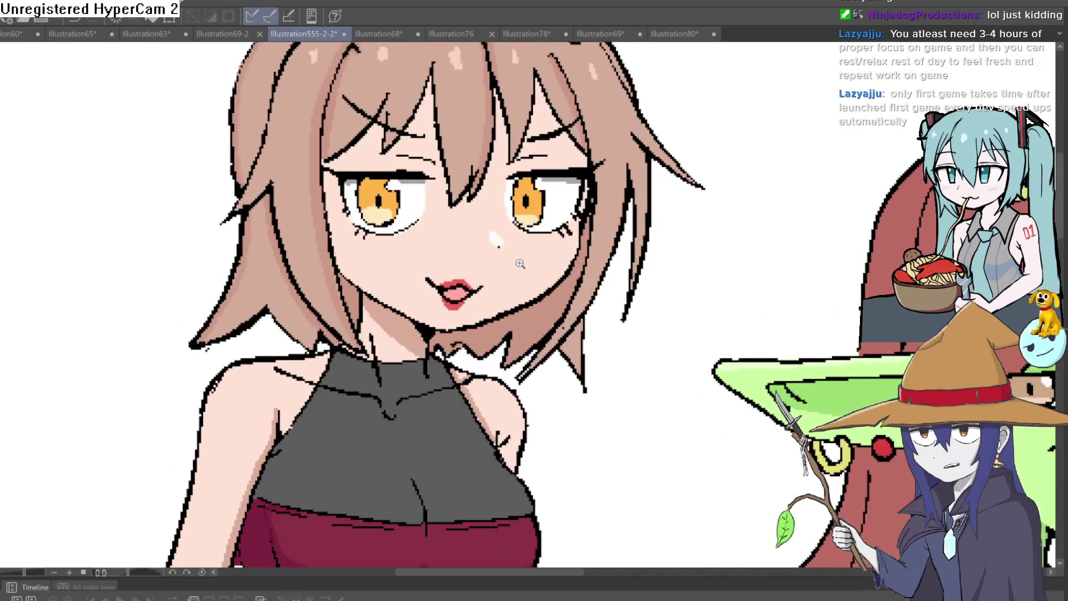
scroll(611, 330, down, 4)
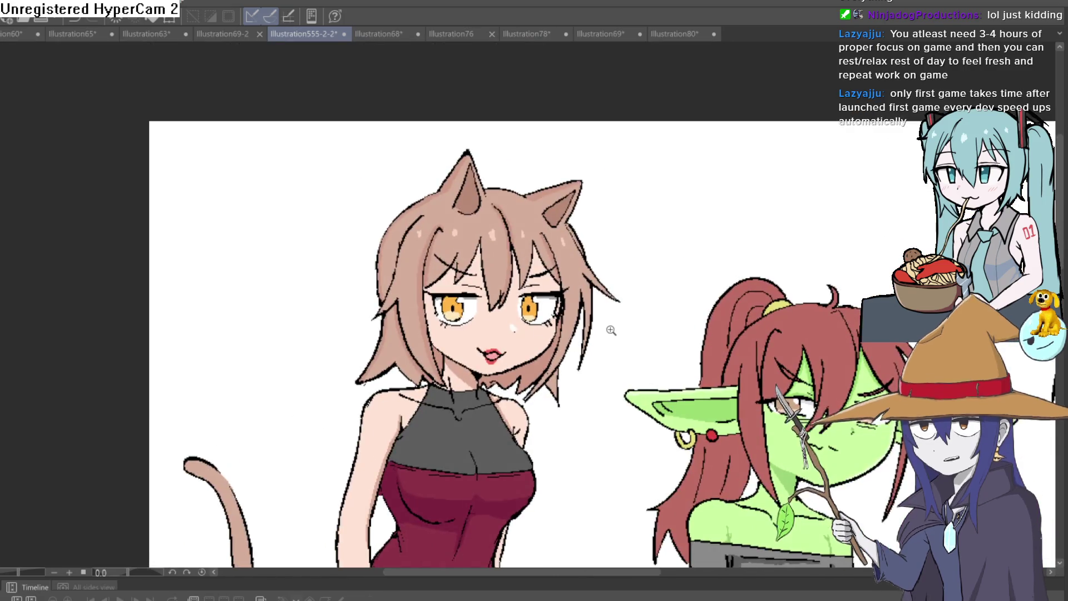
scroll(611, 330, down, 5)
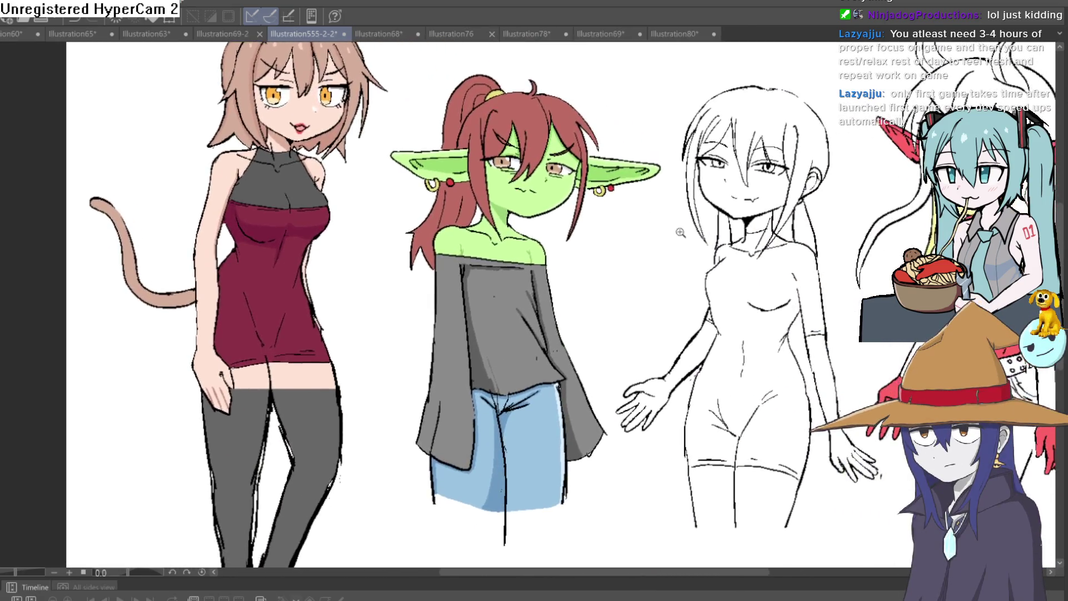
scroll(680, 232, down, 5)
scroll(654, 233, up, 3)
scroll(655, 233, down, 2)
drag(654, 232, 556, 294)
scroll(544, 304, up, 2)
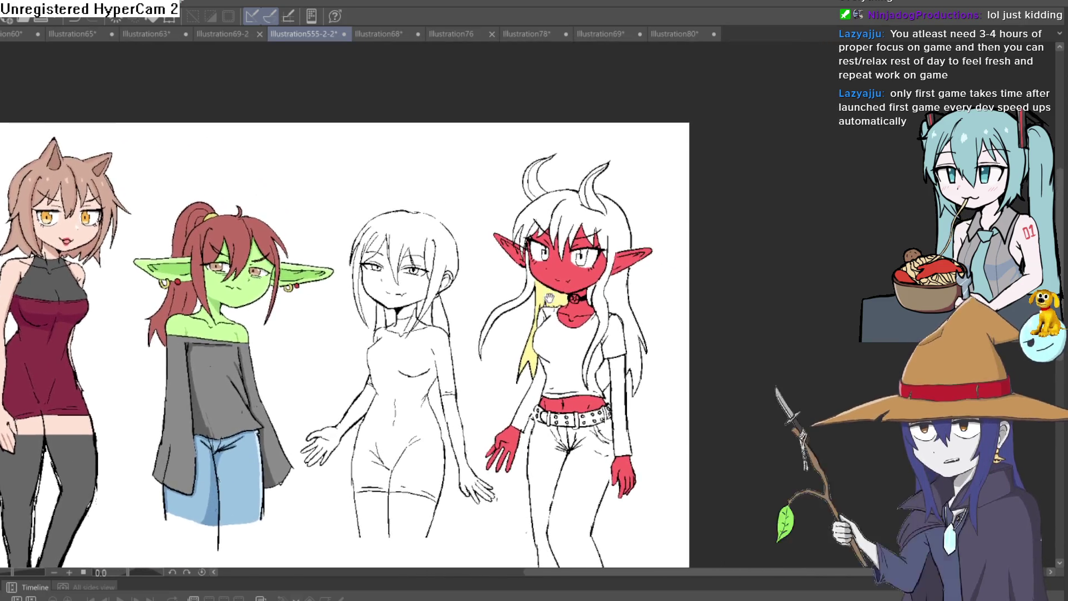
scroll(544, 303, up, 2)
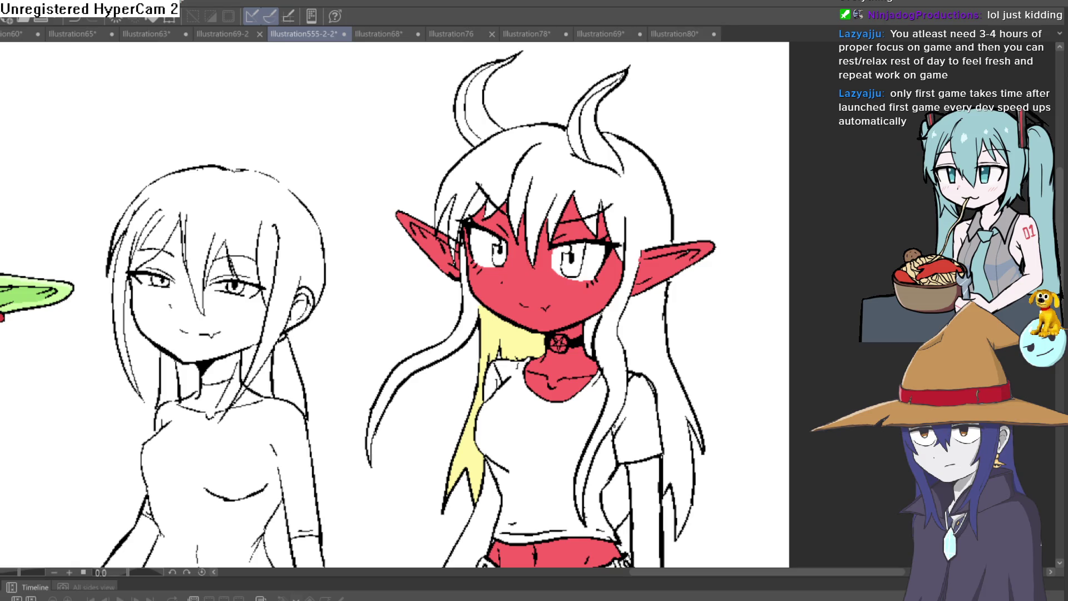
Compare with the fills hidden, then fill her right hair strand and main hair mass pale yellow.
key(ctrl+z)
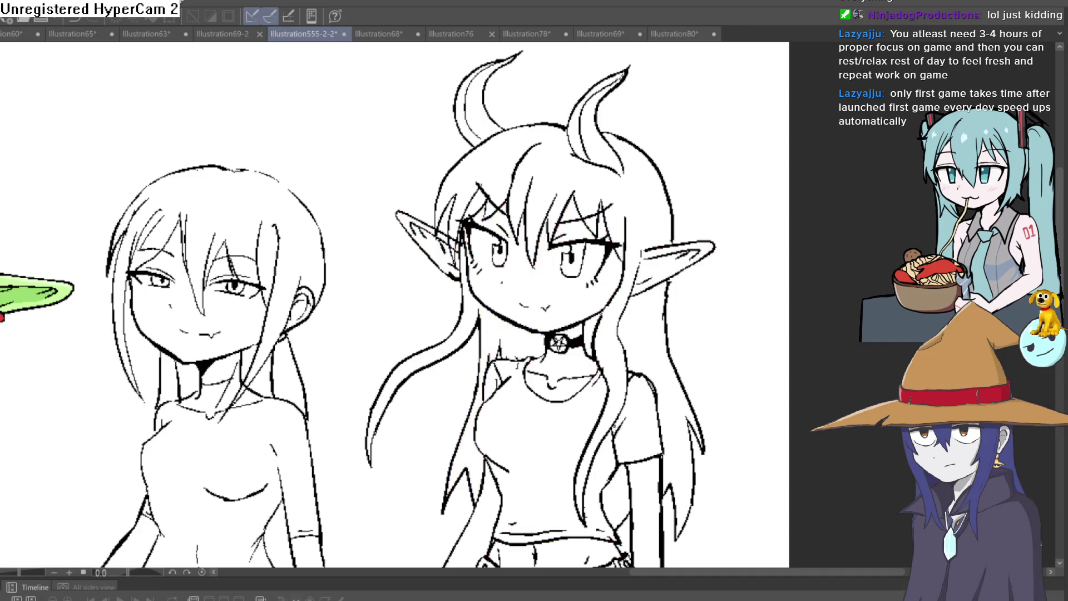
key(ctrl+y)
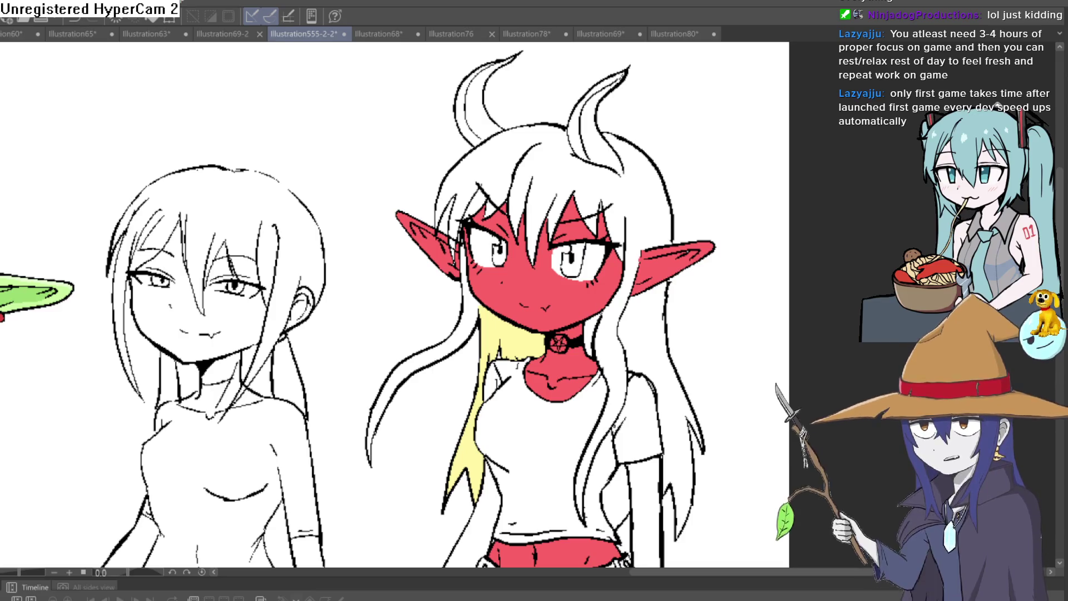
click(648, 390)
click(584, 183)
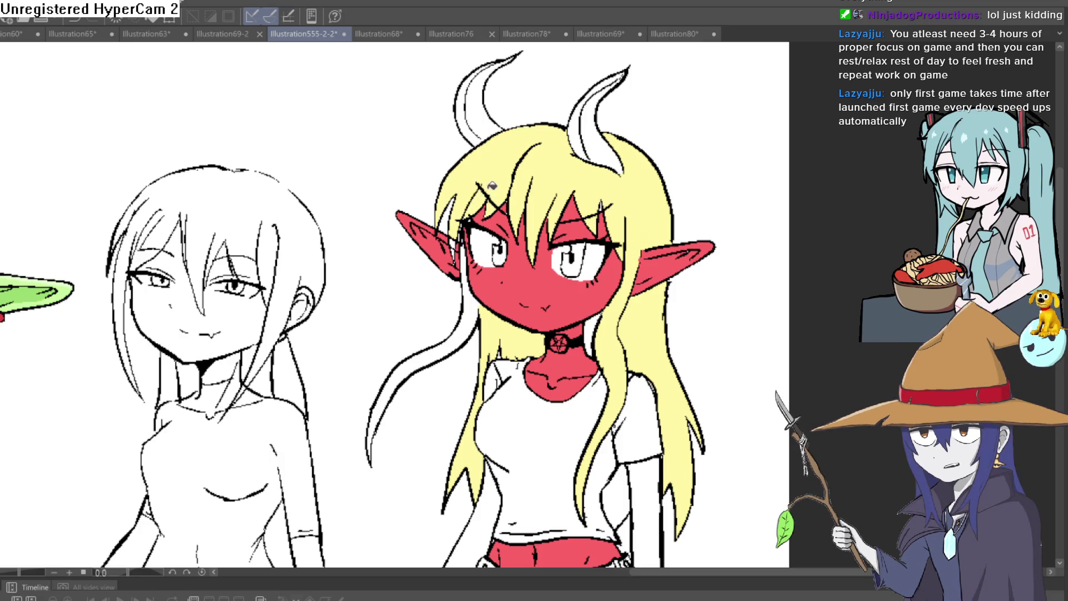
scroll(458, 242, up, 5)
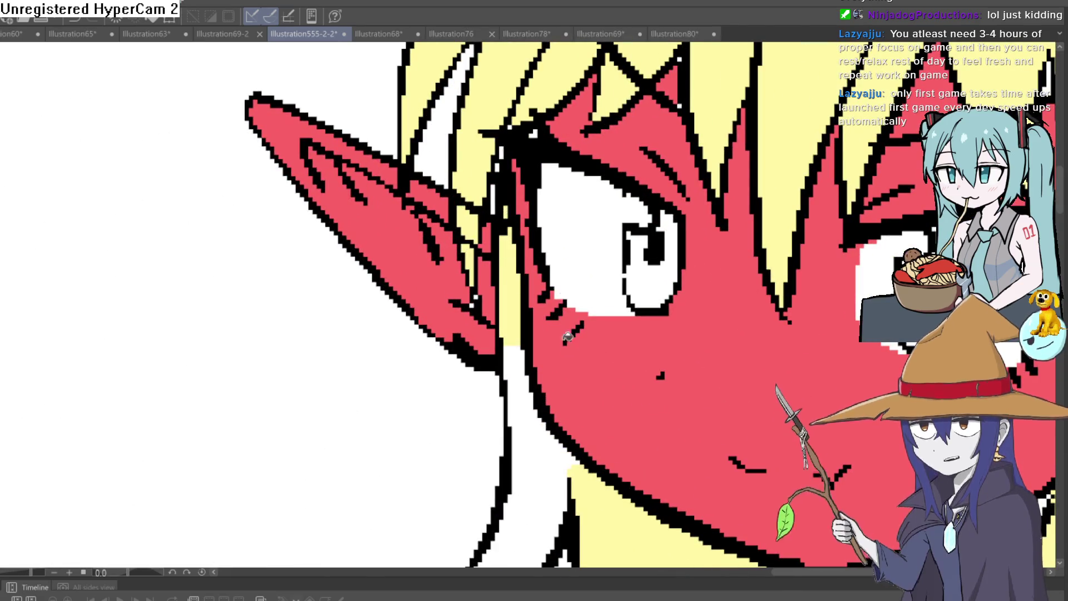
scroll(545, 295, down, 3)
scroll(544, 294, down, 10)
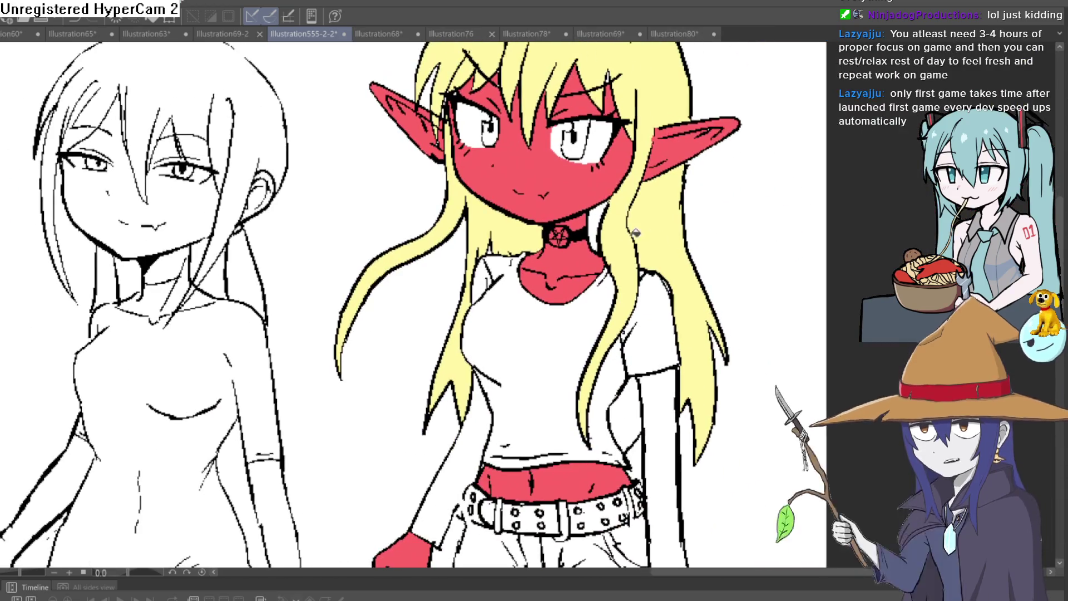
scroll(547, 228, up, 10)
scroll(548, 228, down, 6)
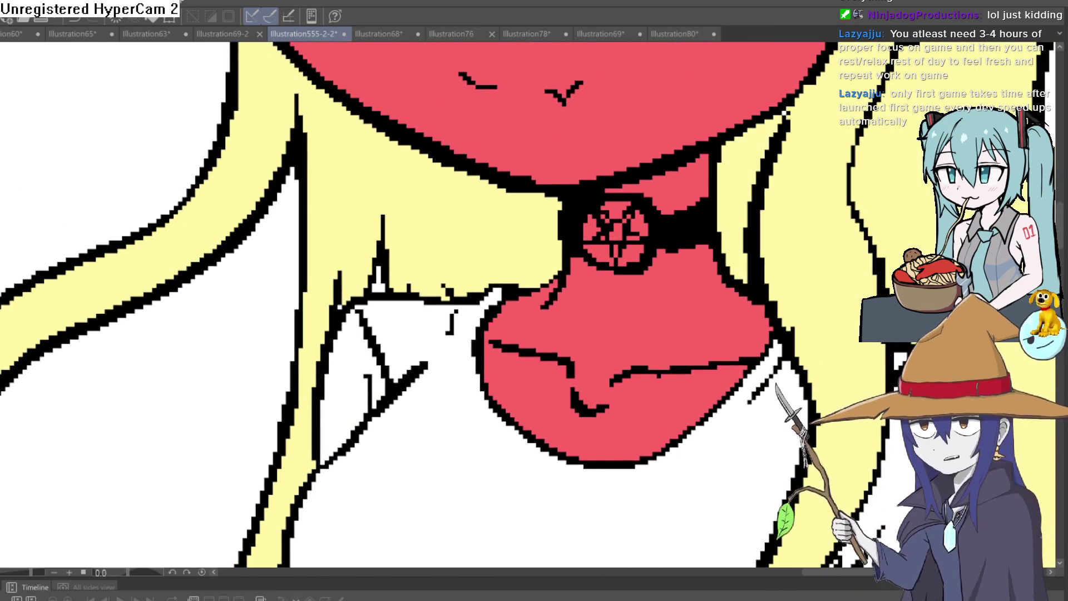
scroll(741, 233, down, 3)
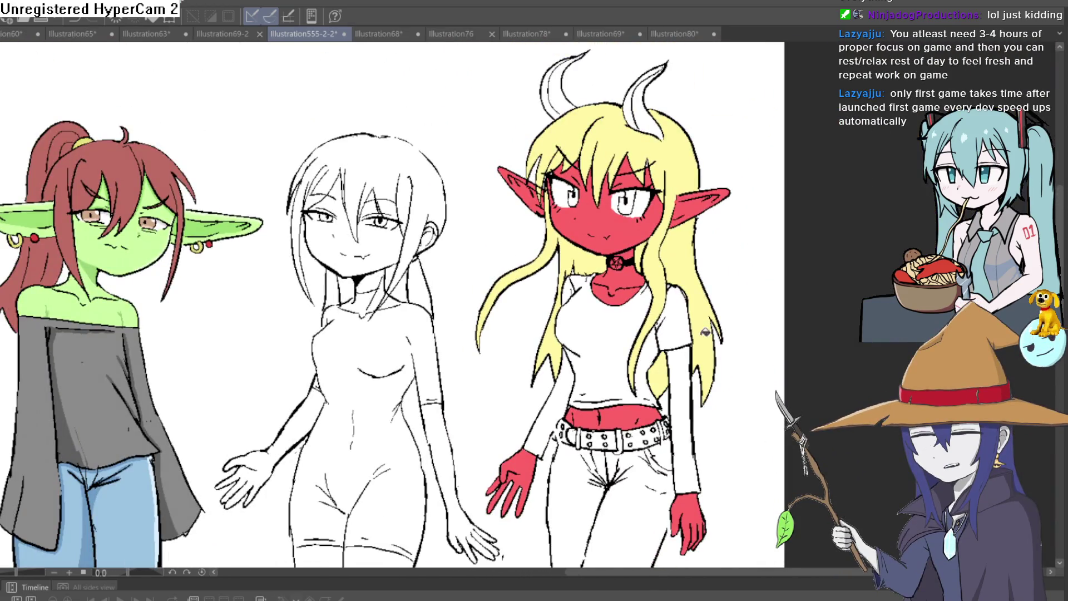
scroll(702, 332, down, 2)
Fill the left horn's body and outer strip dark grey.
drag(718, 303, 719, 367)
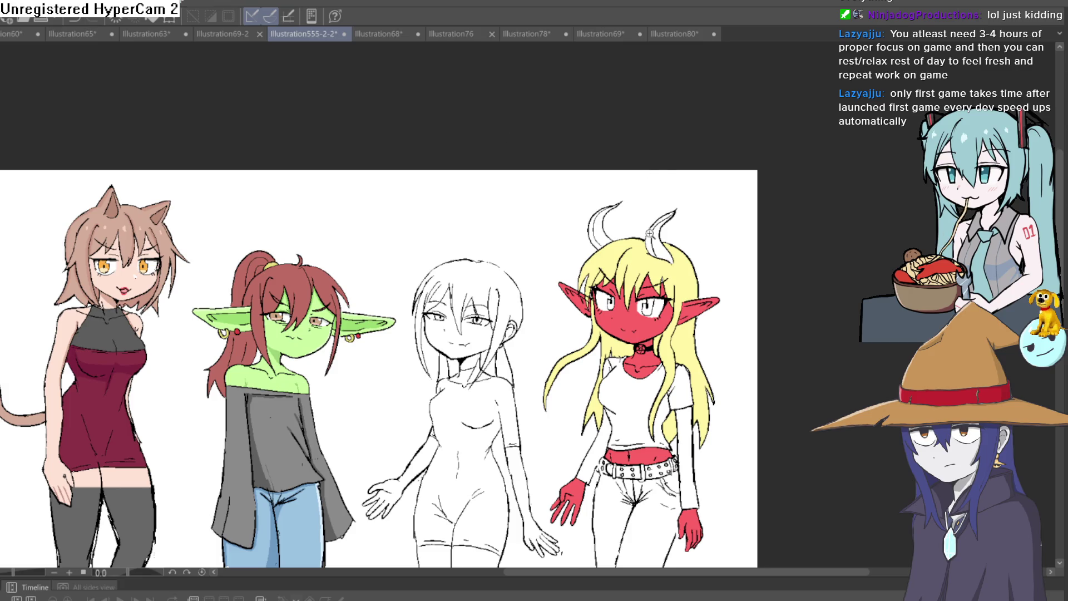
scroll(652, 235, up, 4)
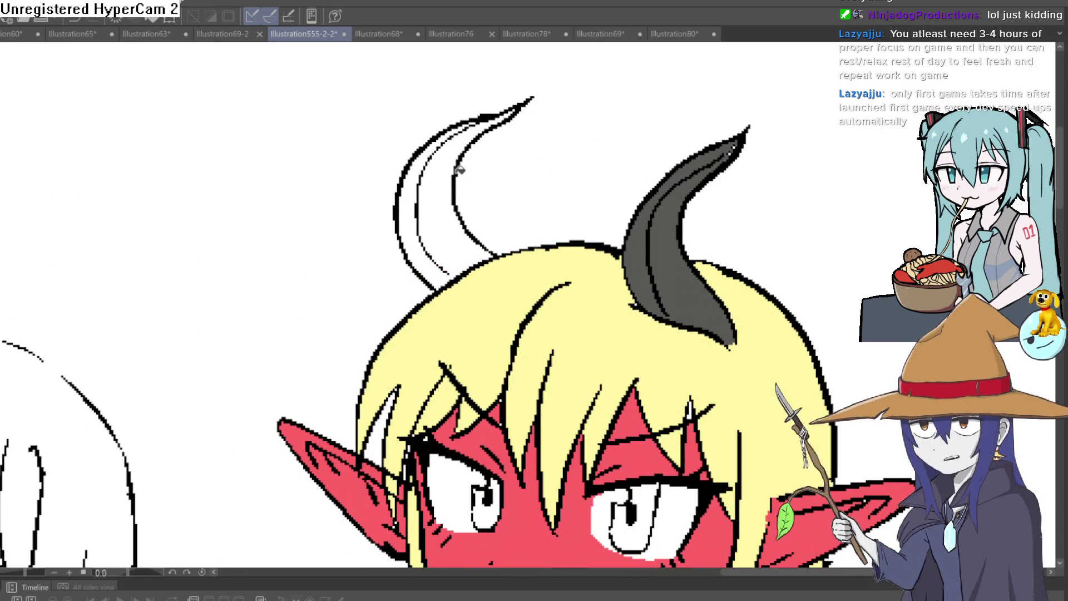
click(437, 195)
click(405, 212)
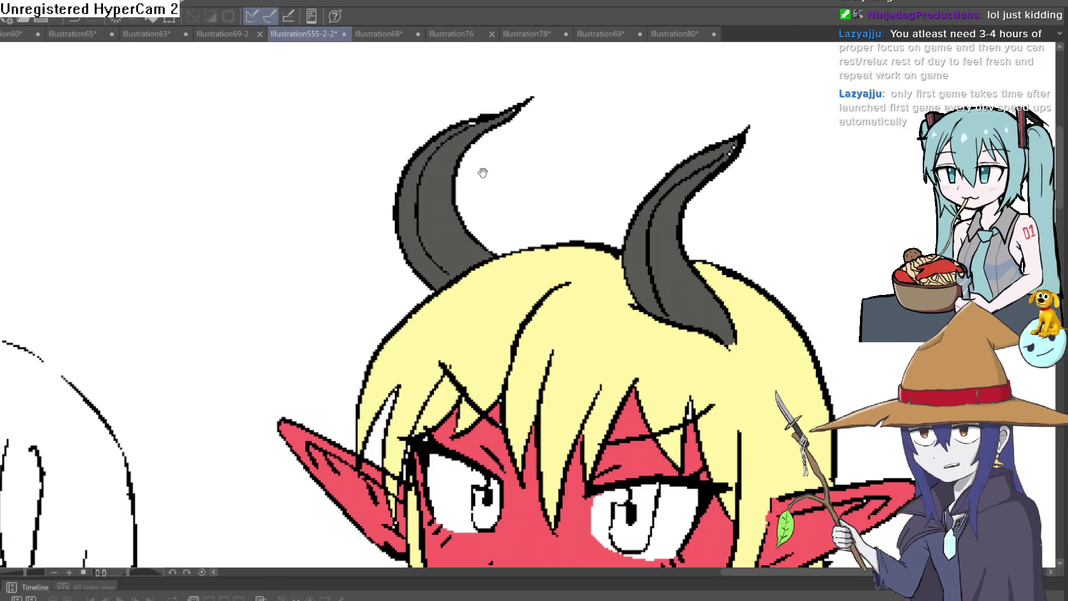
drag(484, 171, 454, 198)
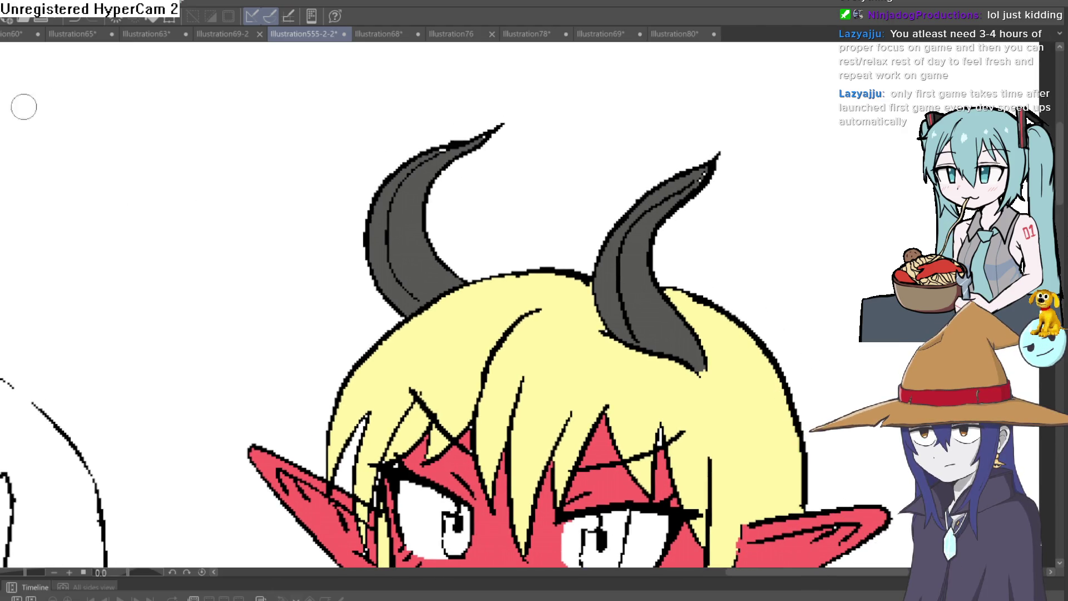
Pan across the lineup and zoom in closer on the red demon girl.
scroll(443, 150, up, 3)
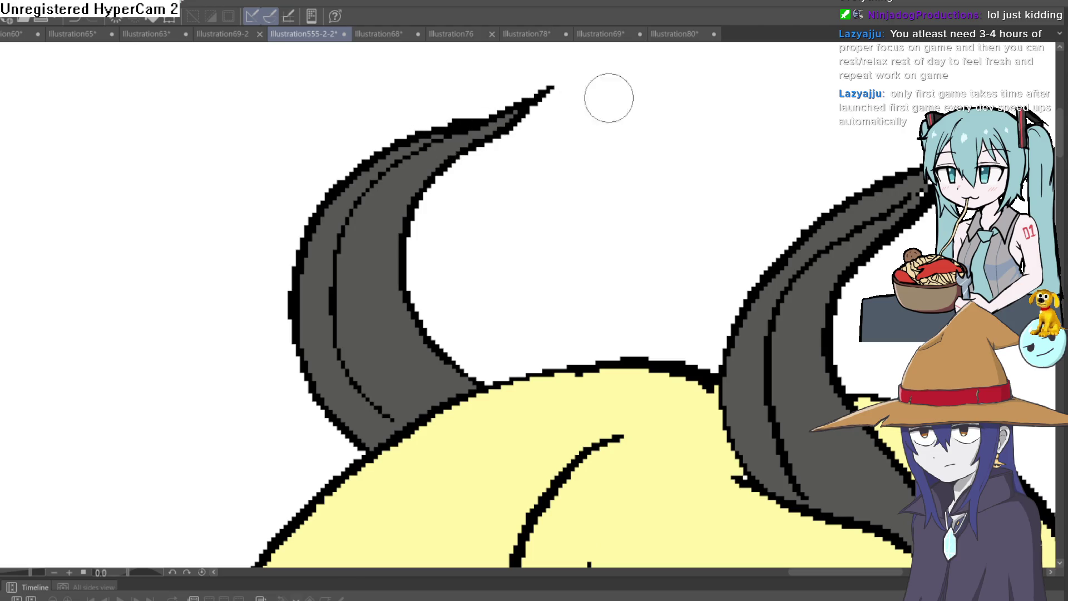
scroll(589, 100, right, 2)
scroll(902, 210, down, 5)
scroll(865, 162, up, 2)
scroll(824, 198, down, 5)
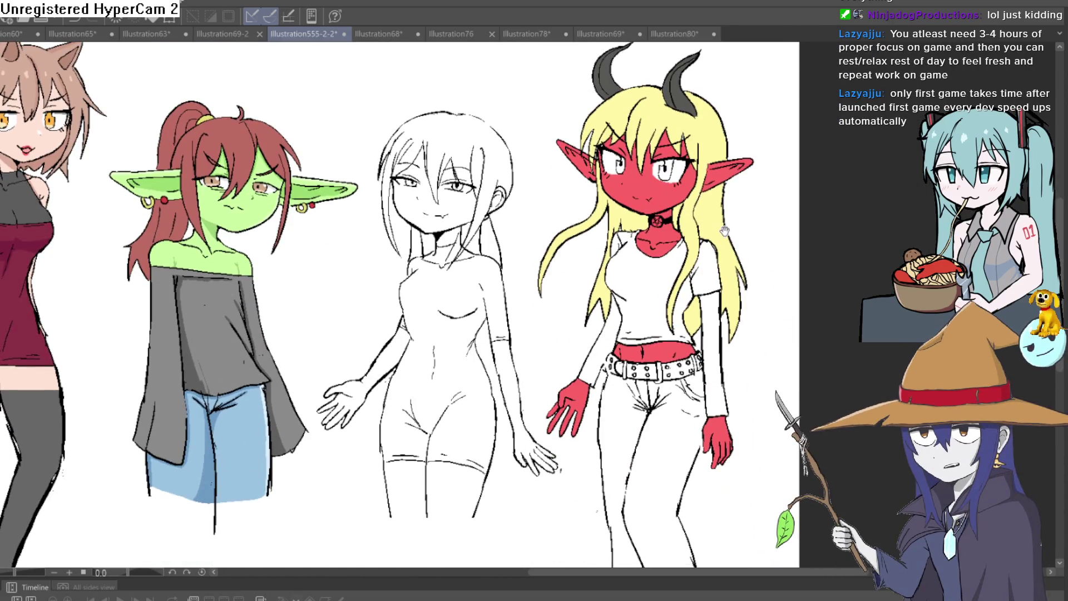
drag(723, 228, 755, 242)
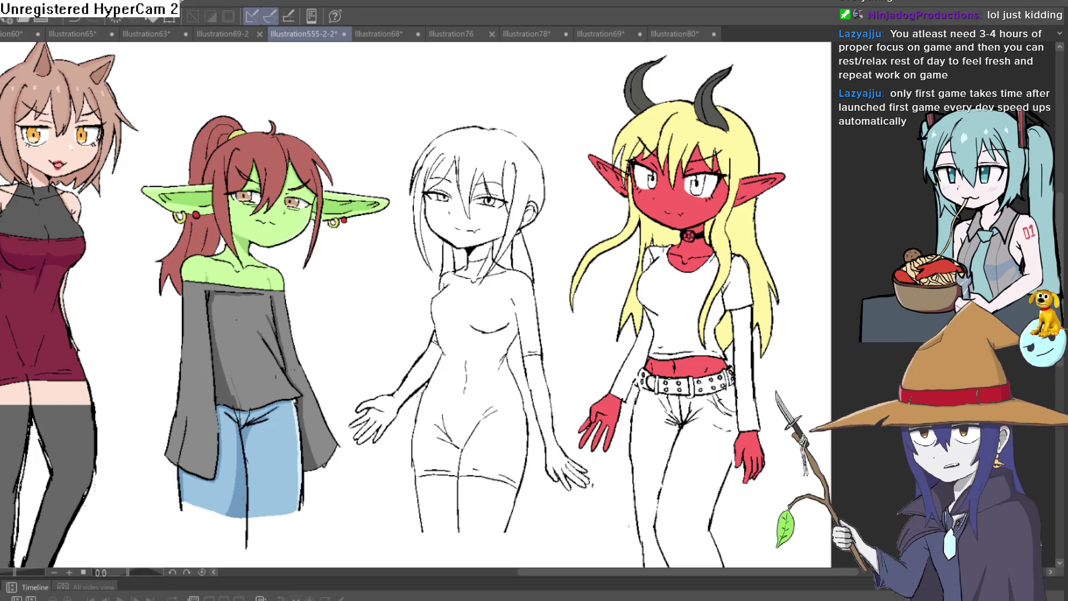
drag(725, 275, 618, 278)
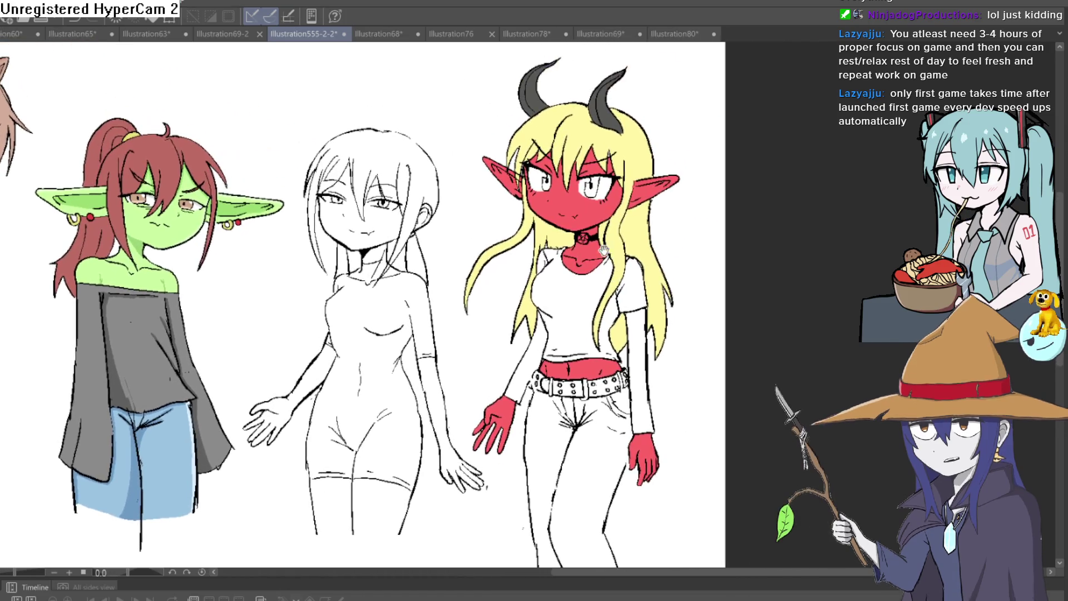
click(590, 301)
click(589, 301)
click(572, 310)
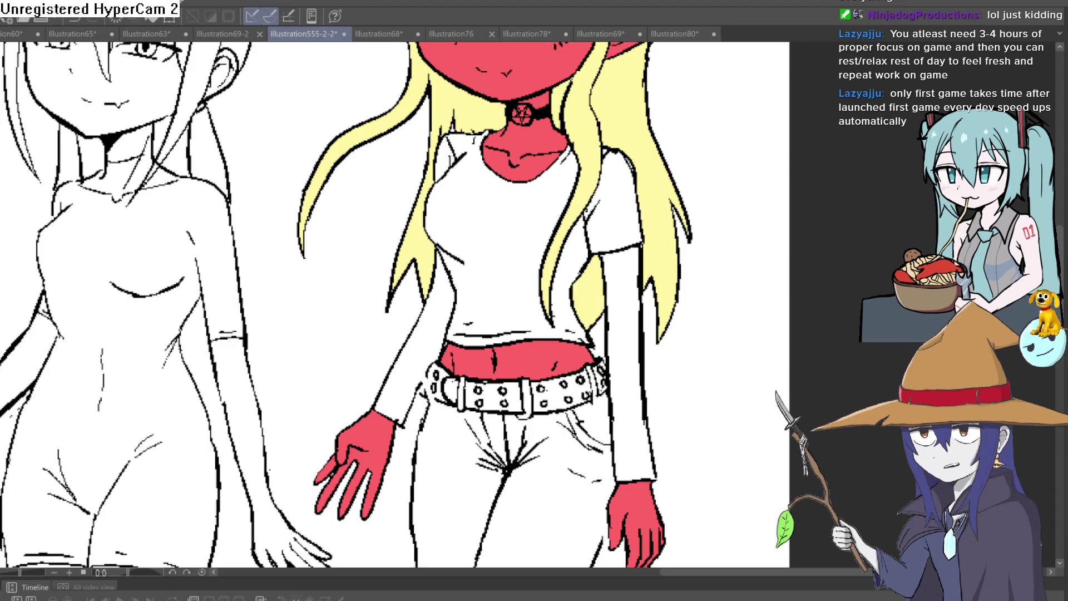
scroll(390, 306, down, 3)
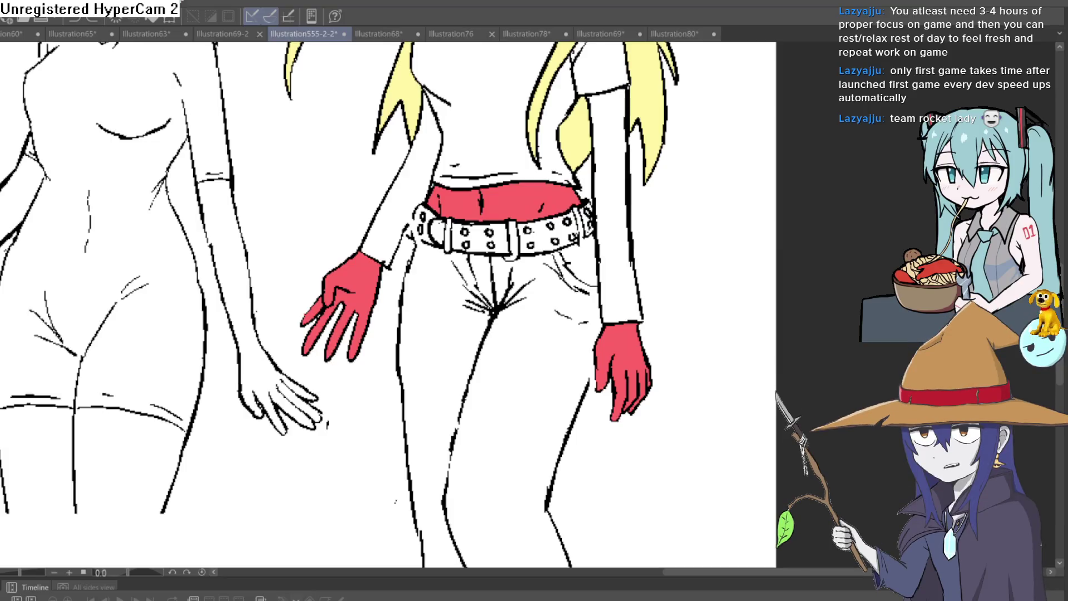
key(Delete)
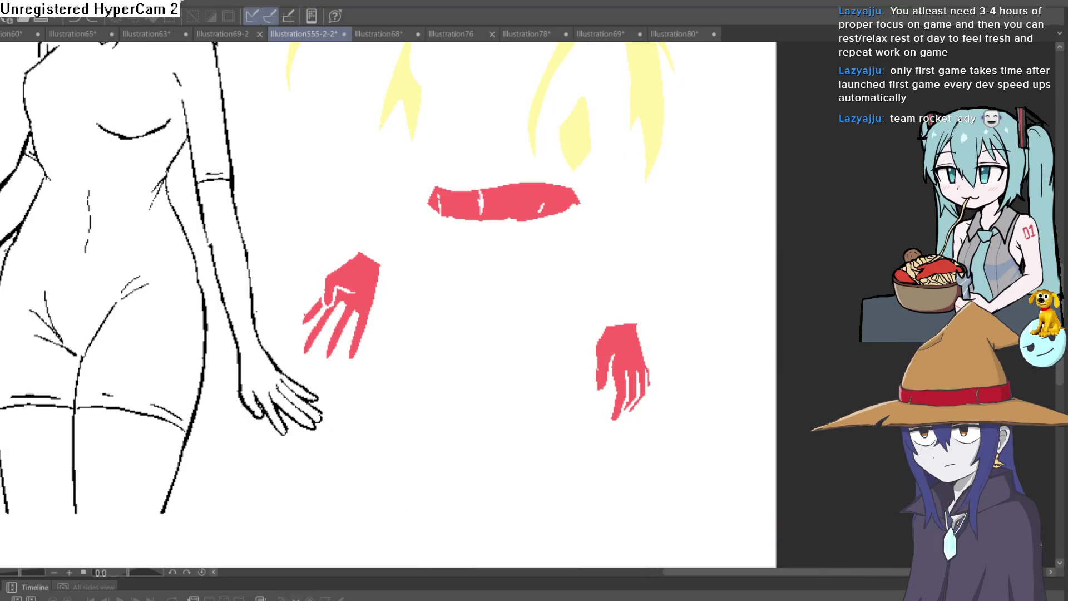
key(ctrl+z)
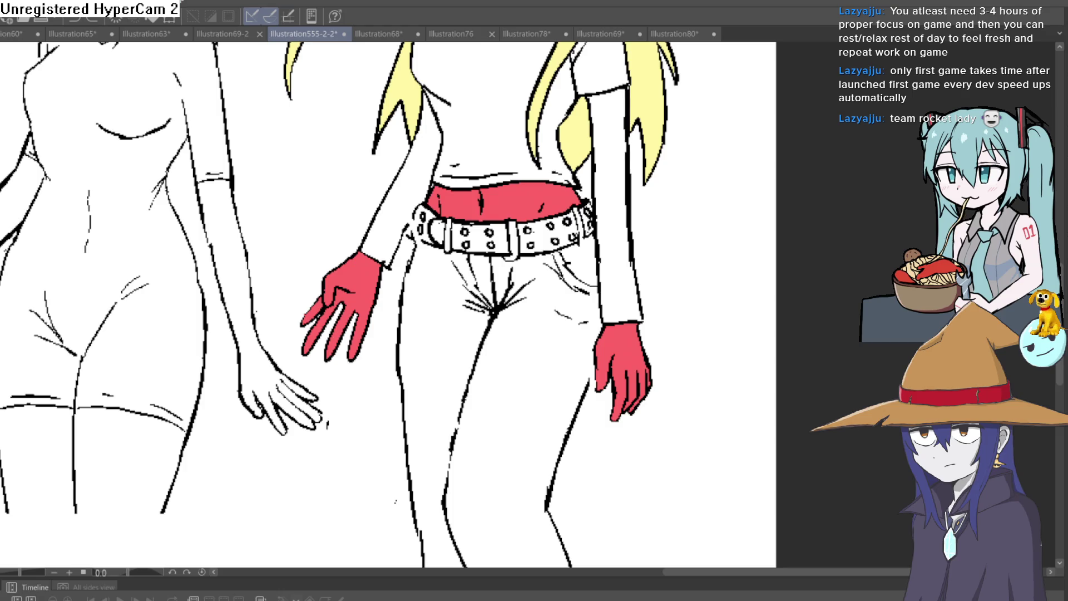
drag(684, 241, 739, 250)
Undo the stray stroke and ink a black band across one red wrist.
key(ctrl+z)
scroll(778, 301, up, 3)
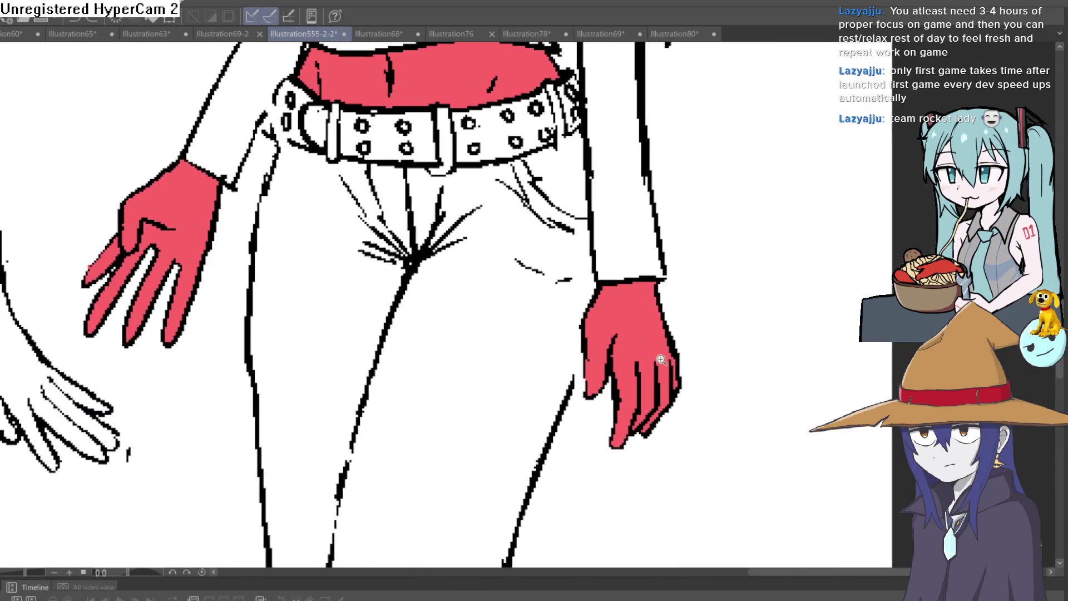
drag(341, 269, 468, 286)
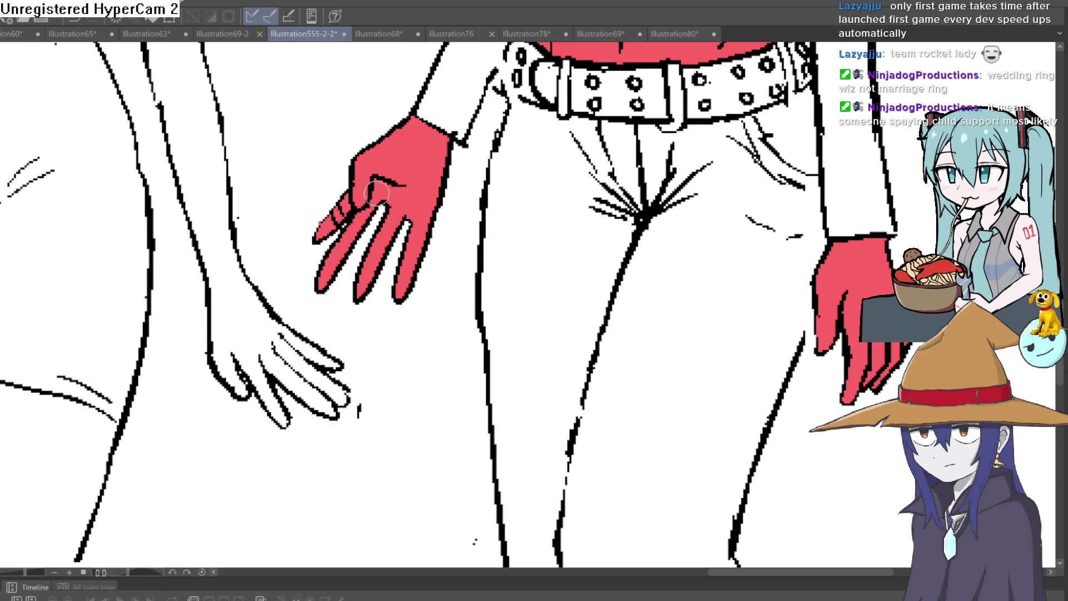
drag(475, 178, 465, 230)
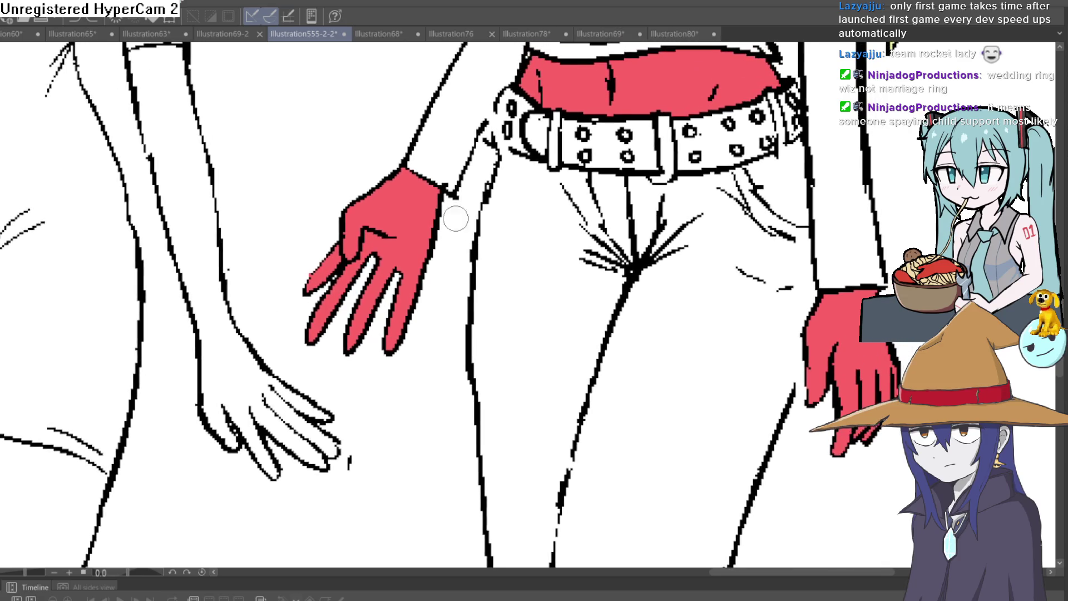
drag(400, 169, 443, 236)
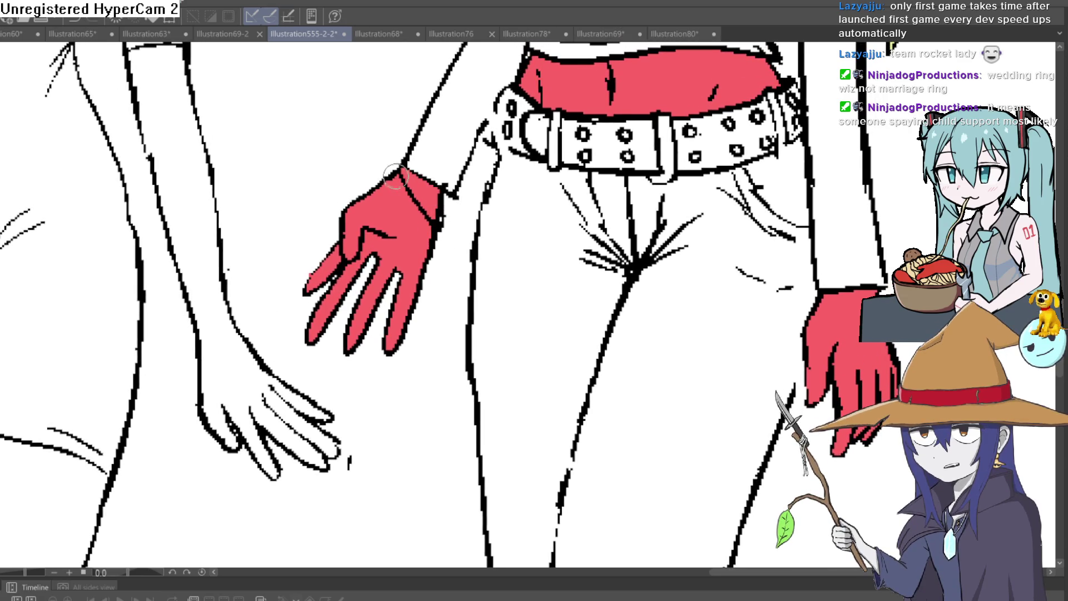
drag(396, 175, 440, 227)
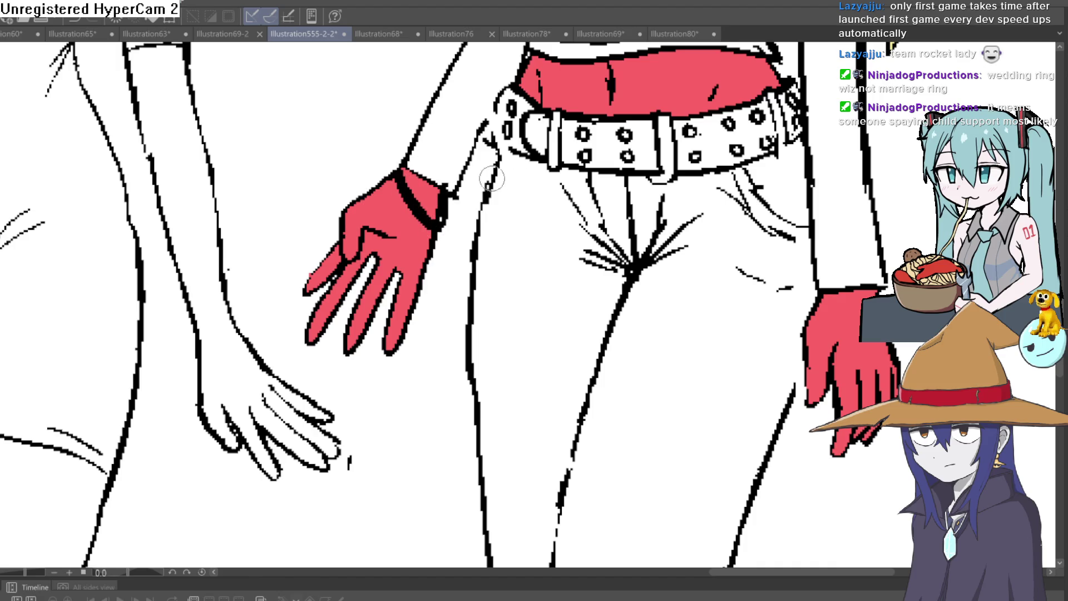
Ink a black ring on a finger of the other red hand.
scroll(708, 234, right, 5)
scroll(640, 253, up, 3)
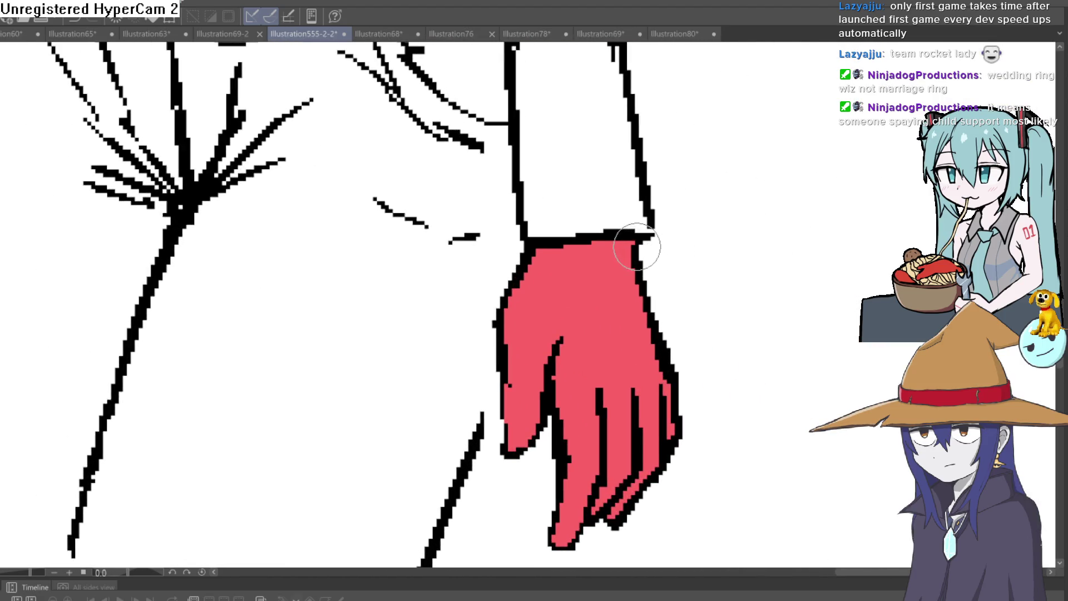
drag(637, 247, 632, 225)
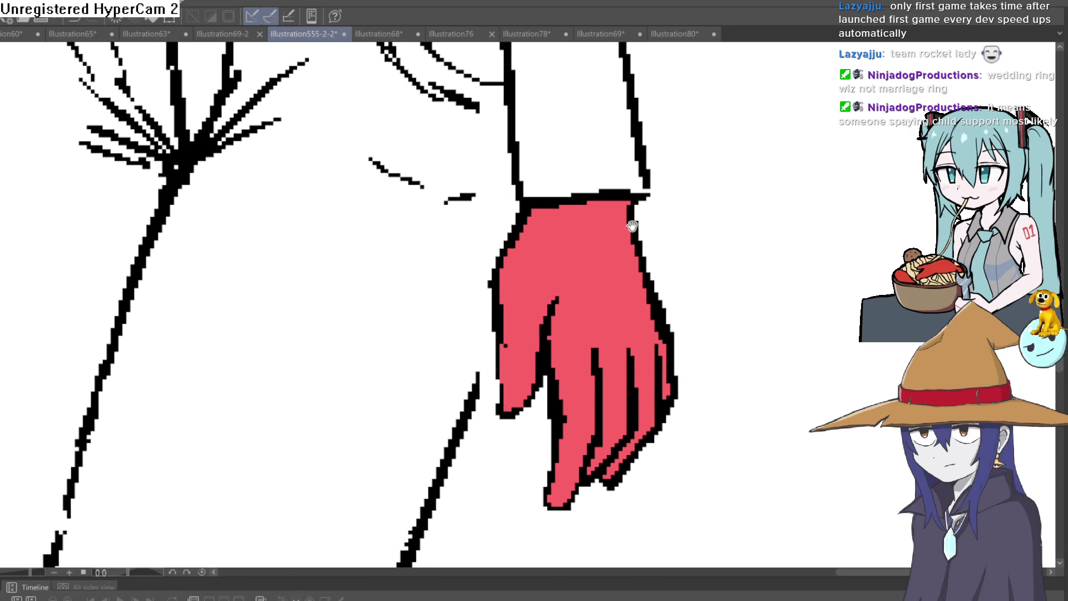
mouse_move(536, 305)
mouse_down()
mouse_move(494, 324)
mouse_move(535, 356)
mouse_move(514, 334)
mouse_move(534, 311)
mouse_up()
scroll(690, 228, down, 5)
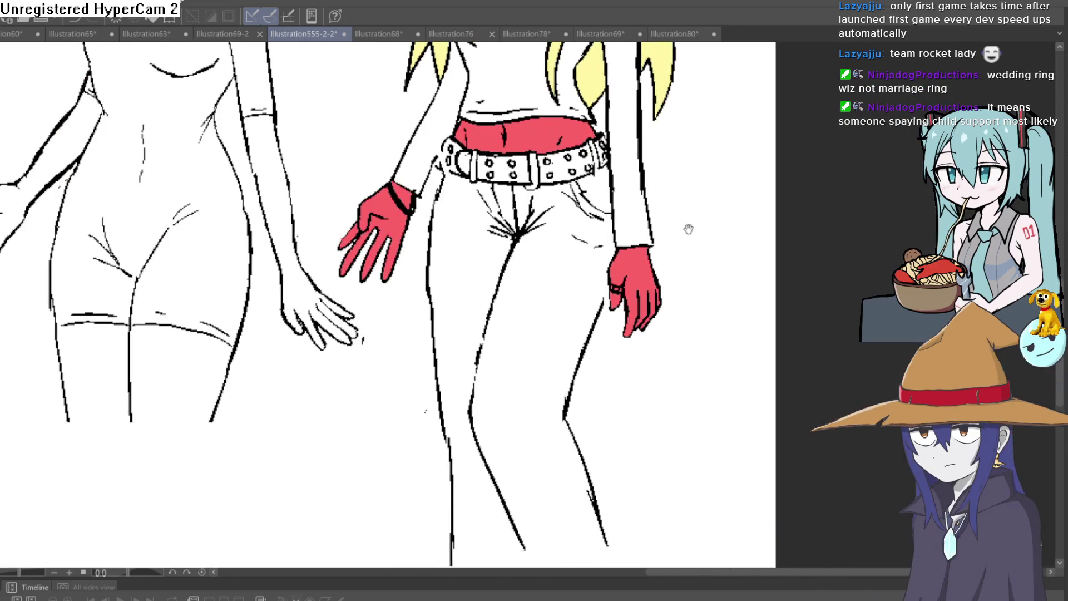
Tilt the canvas and ink a black cuff line across the red glove's wrist, then zoom out.
scroll(662, 251, up, 5)
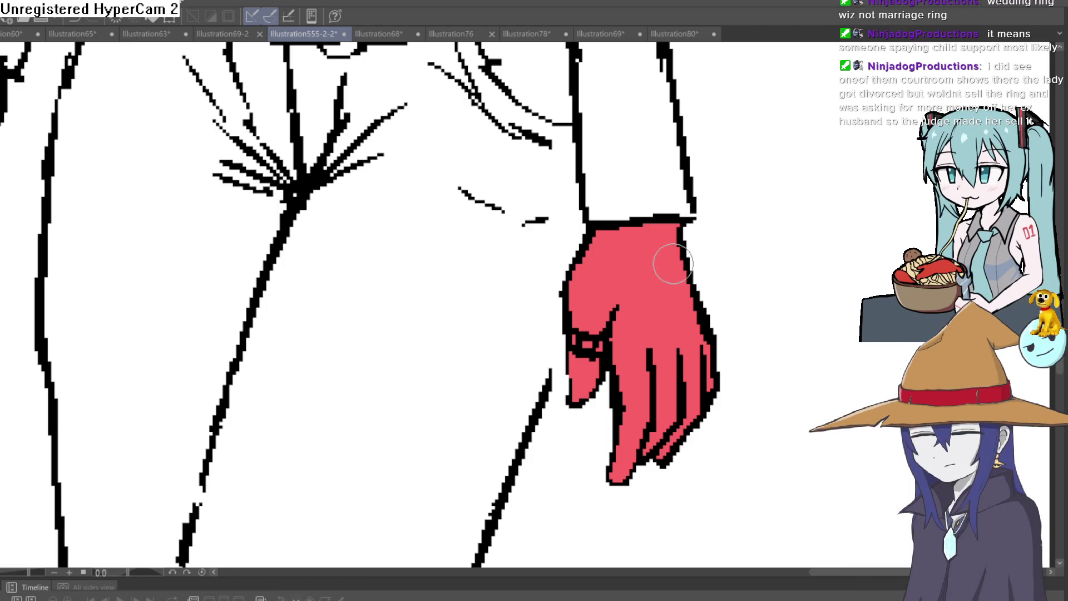
mouse_move(715, 208)
mouse_down()
mouse_move(710, 180)
mouse_move(628, 137)
mouse_up()
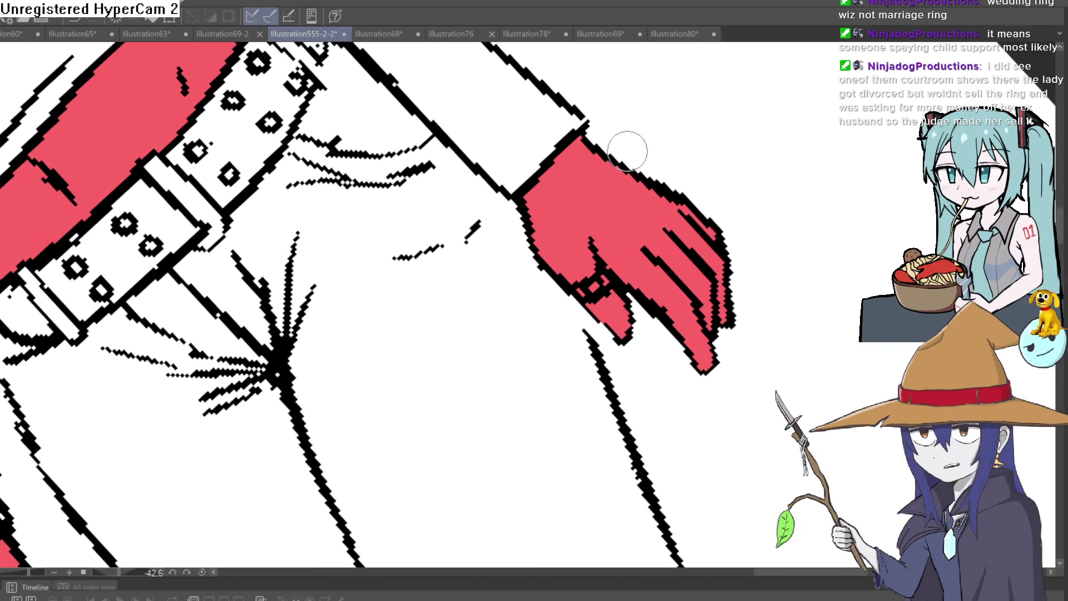
scroll(617, 159, up, 2)
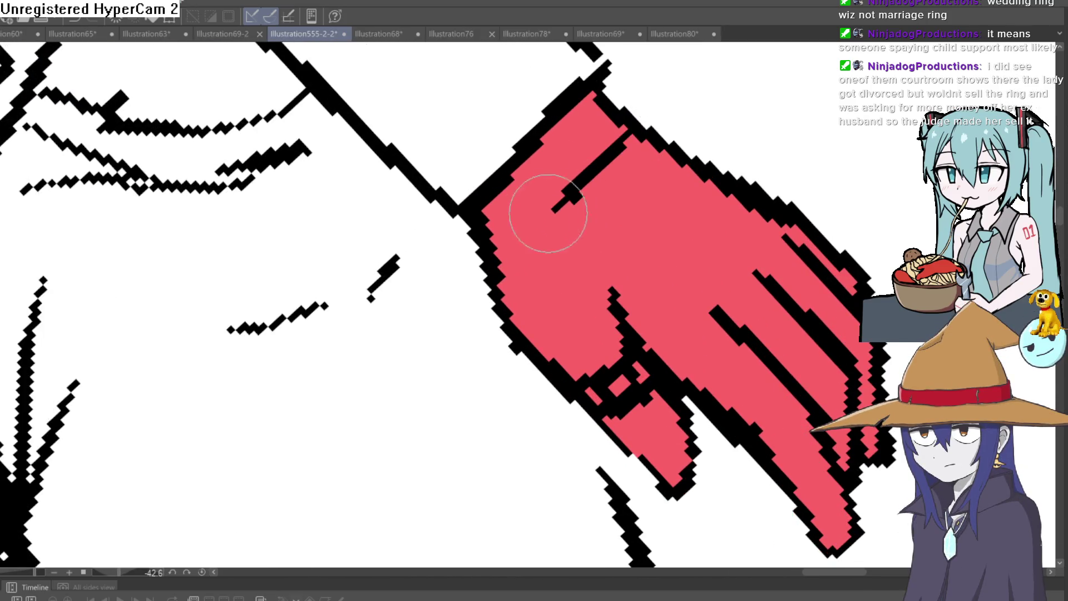
mouse_move(500, 227)
mouse_down()
mouse_move(624, 95)
mouse_move(539, 220)
mouse_move(500, 236)
mouse_move(704, 338)
mouse_move(678, 297)
mouse_up()
scroll(477, 227, down, 5)
scroll(677, 311, down, 2)
scroll(677, 311, up, 10)
scroll(658, 231, down, 10)
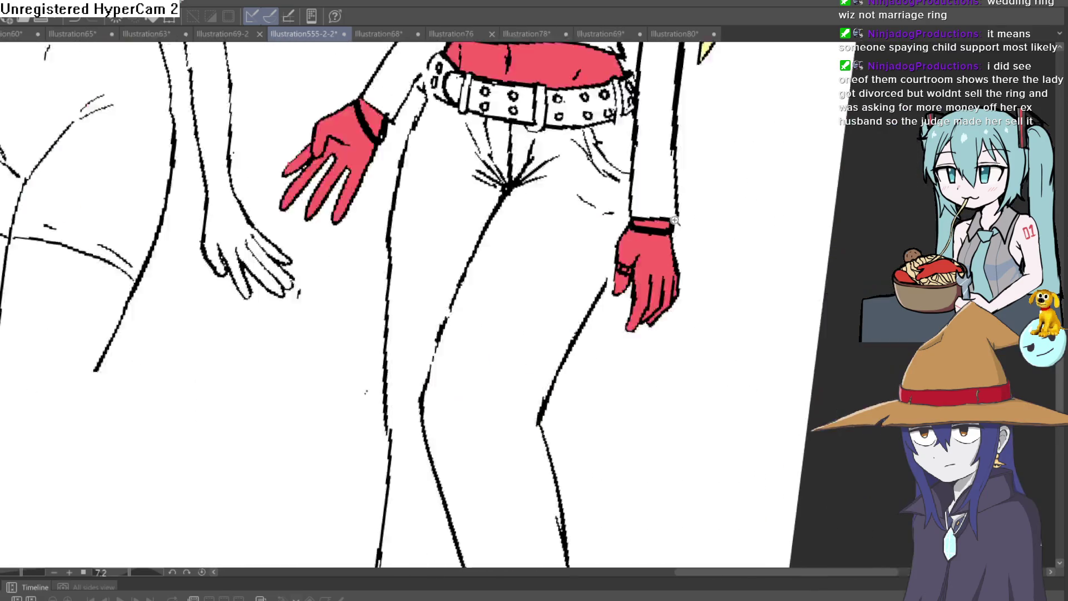
scroll(652, 230, up, 6)
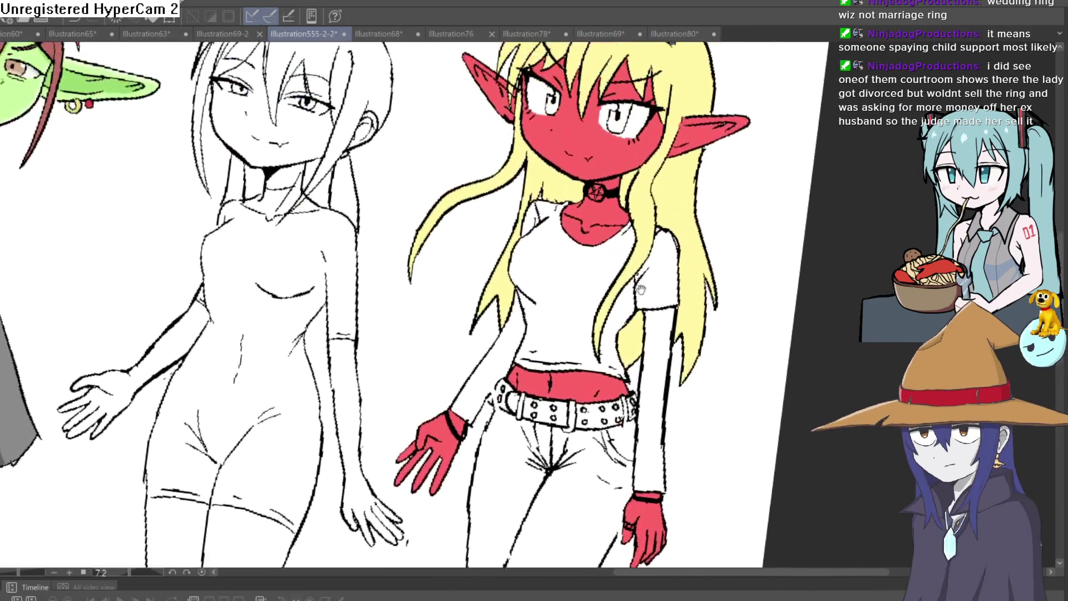
Draw the inner-ear line in the right ear, redrawing it at a steeper angle.
scroll(680, 229, up, 5)
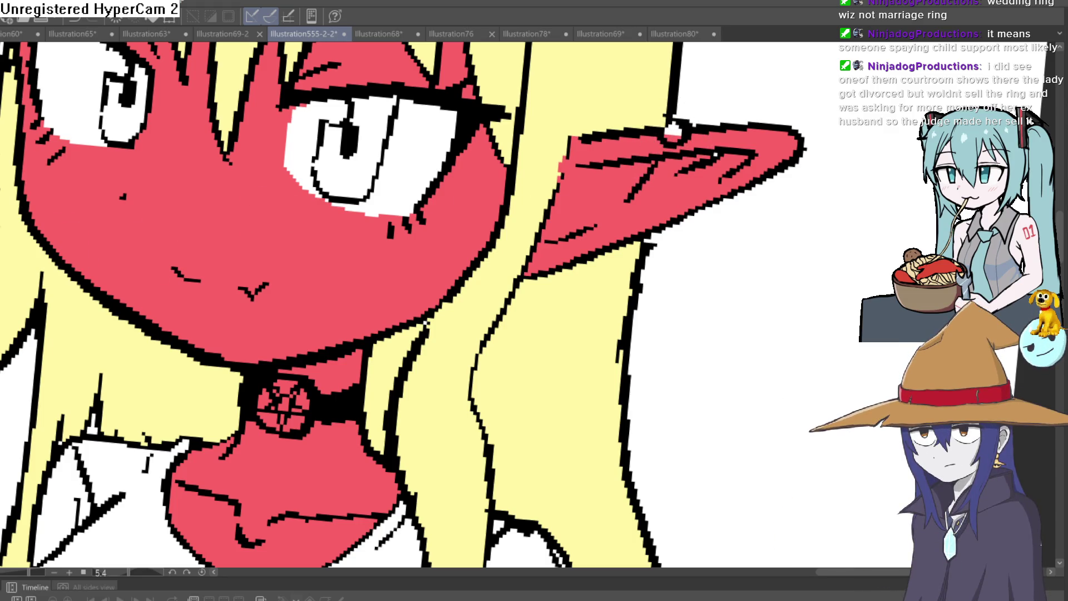
mouse_move(670, 161)
mouse_down()
mouse_move(629, 200)
mouse_move(646, 198)
mouse_up()
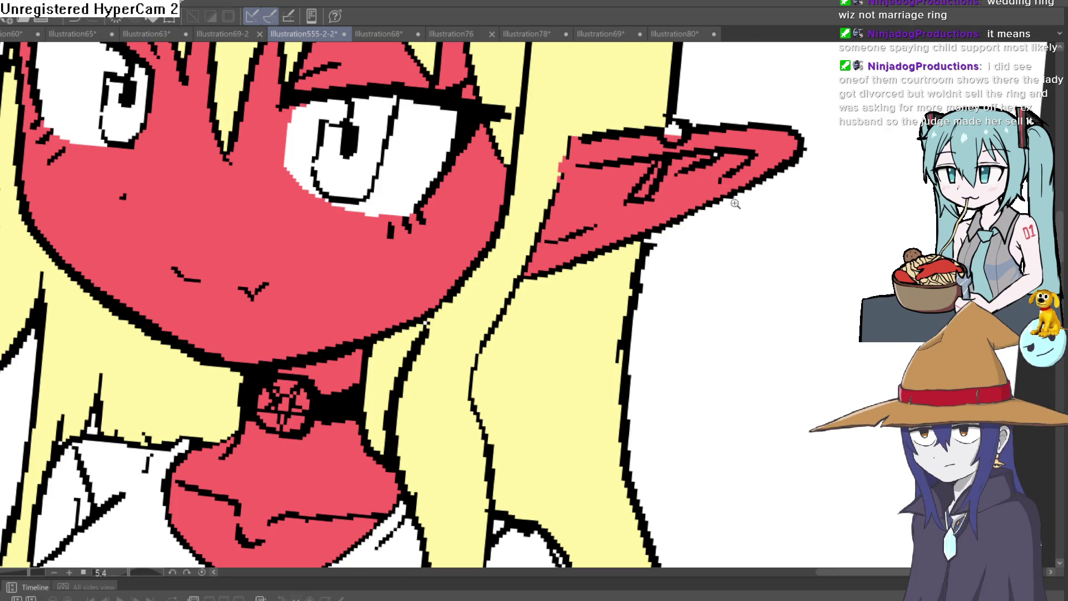
scroll(737, 203, down, 10)
scroll(729, 177, up, 12)
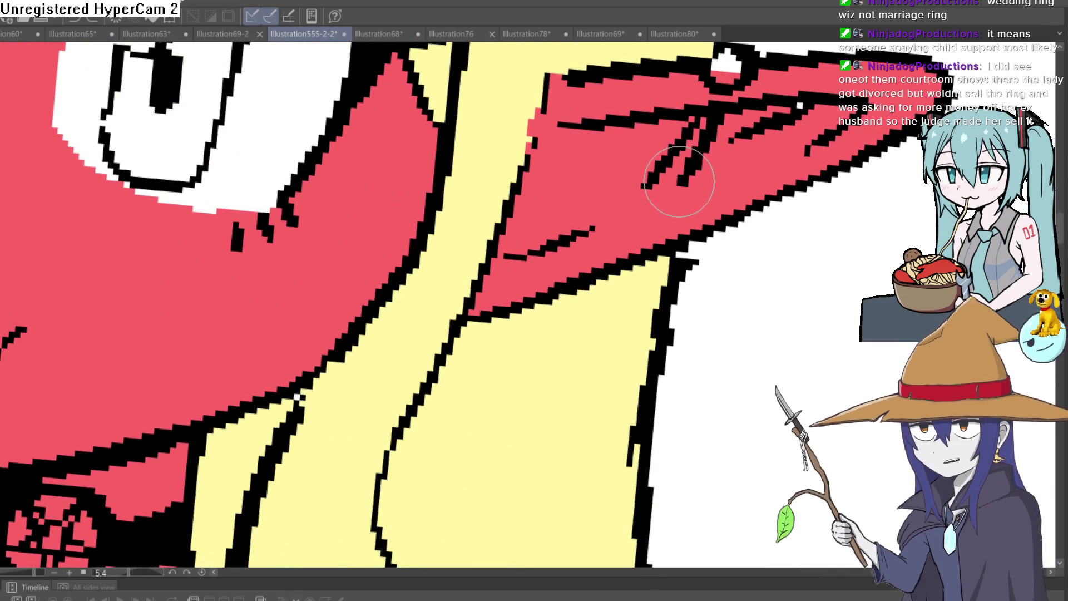
key(ctrl+z)
drag(704, 118, 668, 191)
Add a small ring earring at the ear and erase stray pixels around it.
scroll(701, 172, down, 3)
scroll(701, 172, down, 2)
drag(781, 170, 750, 236)
scroll(775, 252, up, 4)
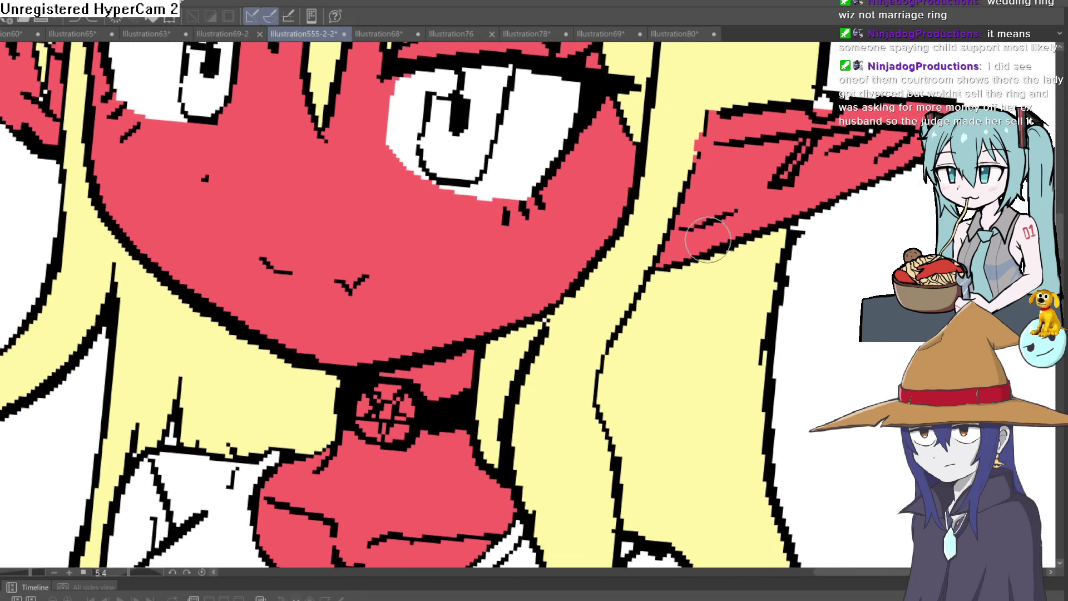
key(ctrl+z)
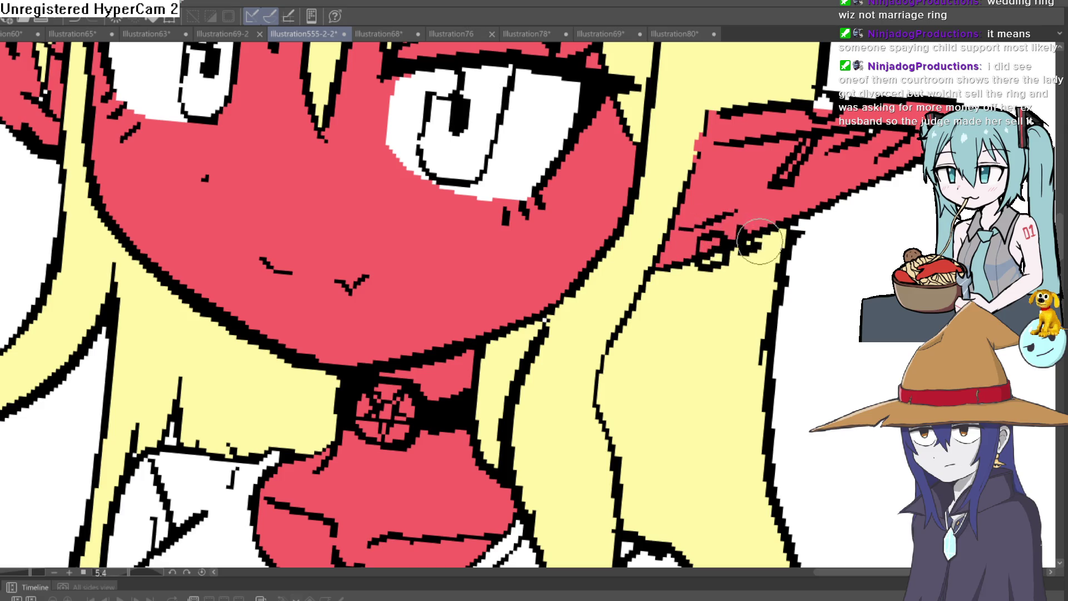
mouse_move(746, 233)
mouse_down()
mouse_move(746, 246)
mouse_move(704, 256)
mouse_move(706, 245)
mouse_up()
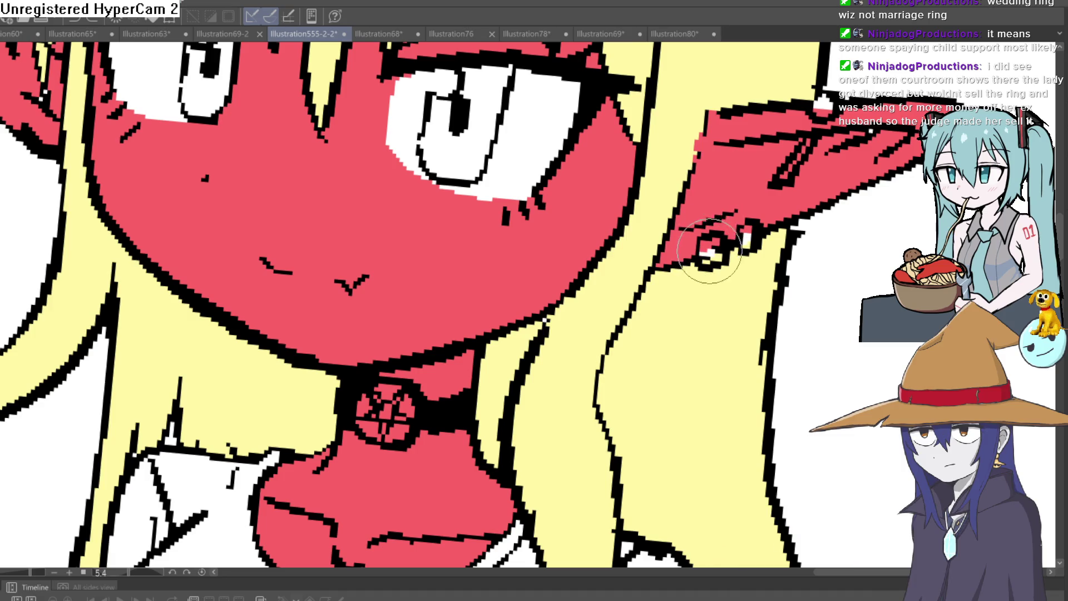
scroll(795, 227, down, 10)
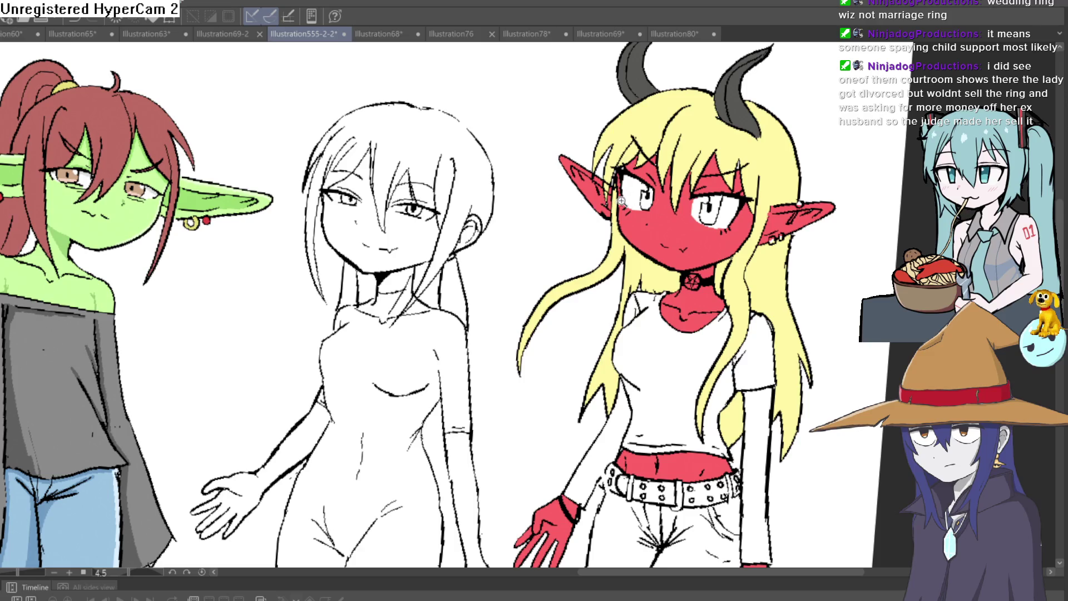
Draw matching ring earrings on the demon girl's left ear.
scroll(623, 201, up, 10)
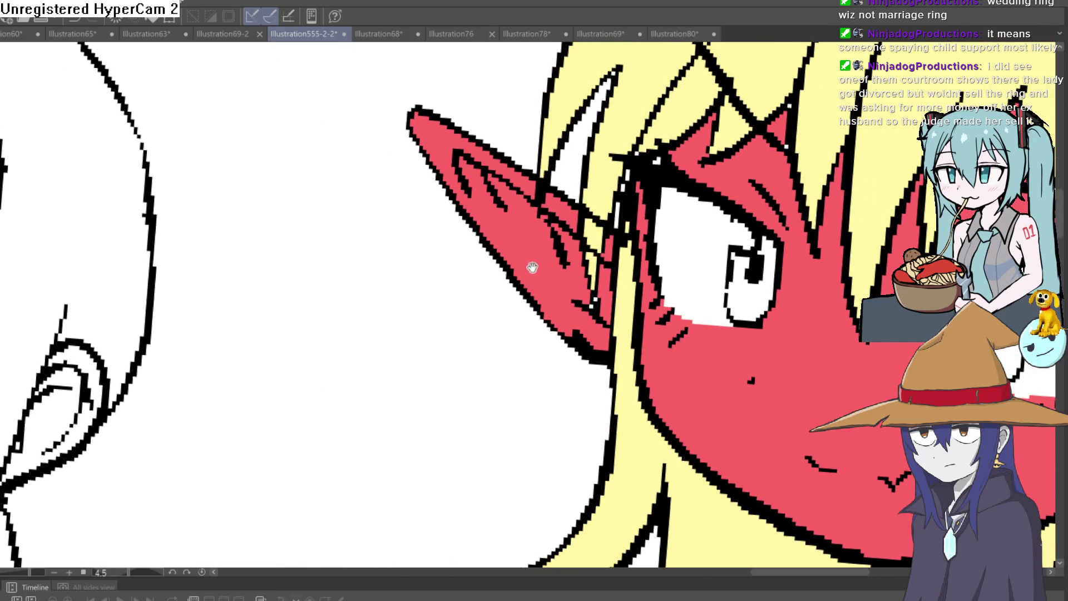
mouse_move(553, 333)
mouse_down()
mouse_move(566, 348)
mouse_move(560, 320)
mouse_move(523, 311)
mouse_move(532, 292)
mouse_up()
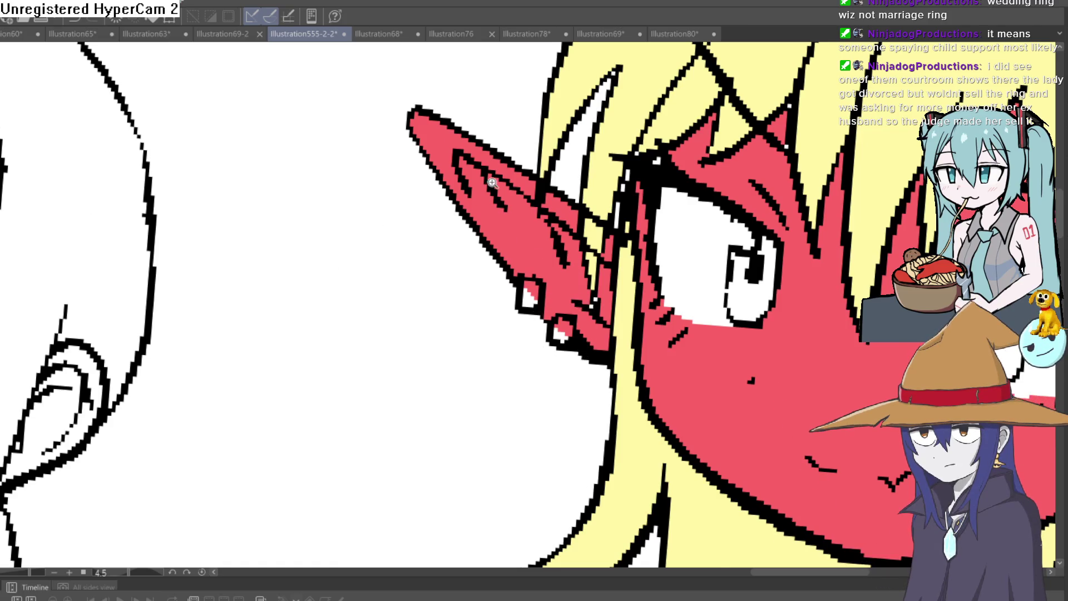
scroll(492, 179, down, 4)
scroll(604, 207, up, 5)
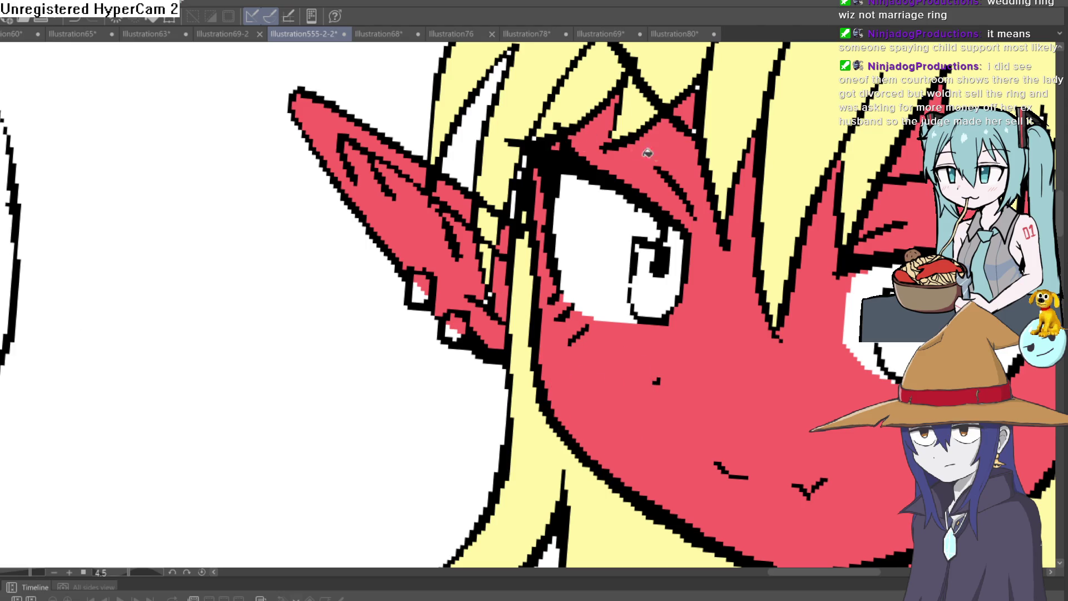
scroll(647, 236, down, 3)
scroll(647, 236, up, 5)
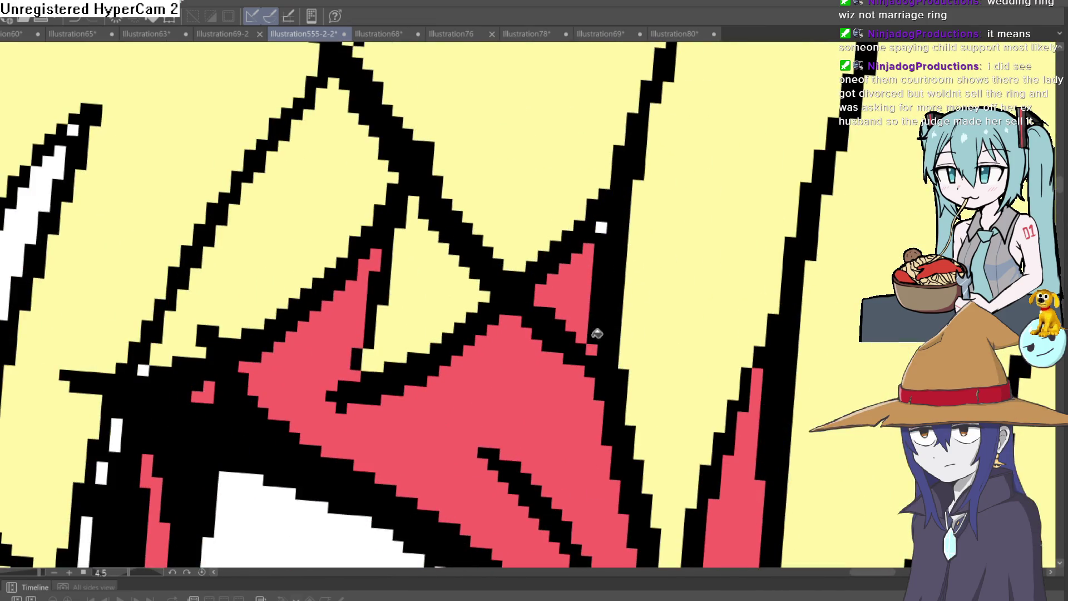
scroll(602, 226, down, 4)
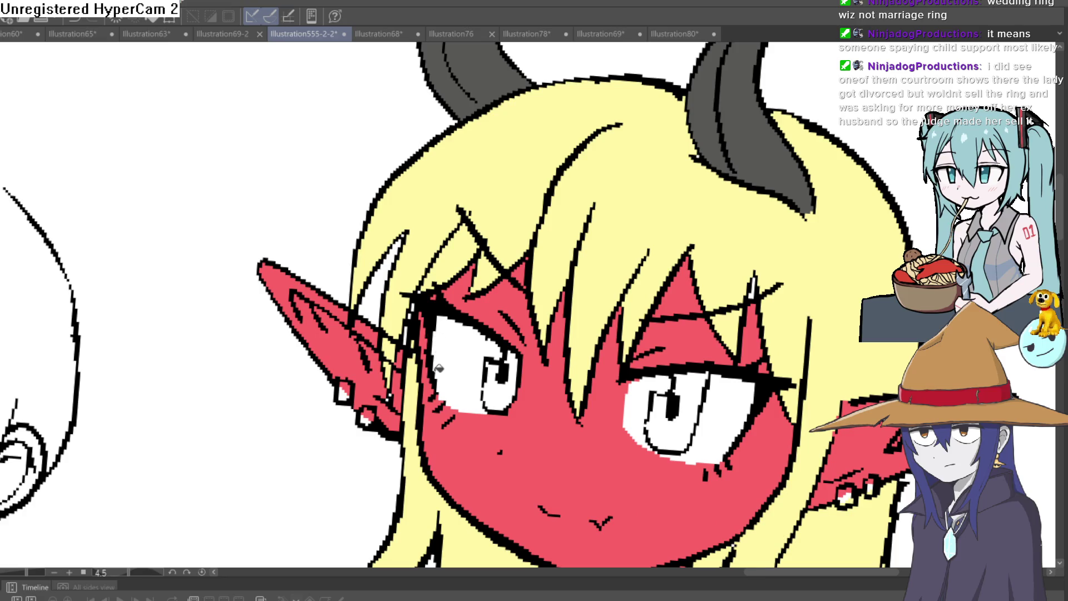
Rotate the canvas level and zoom out to review both pierced ears.
scroll(438, 365, down, 5)
mouse_move(637, 268)
mouse_down()
mouse_move(625, 258)
mouse_move(633, 299)
mouse_up()
scroll(639, 169, down, 4)
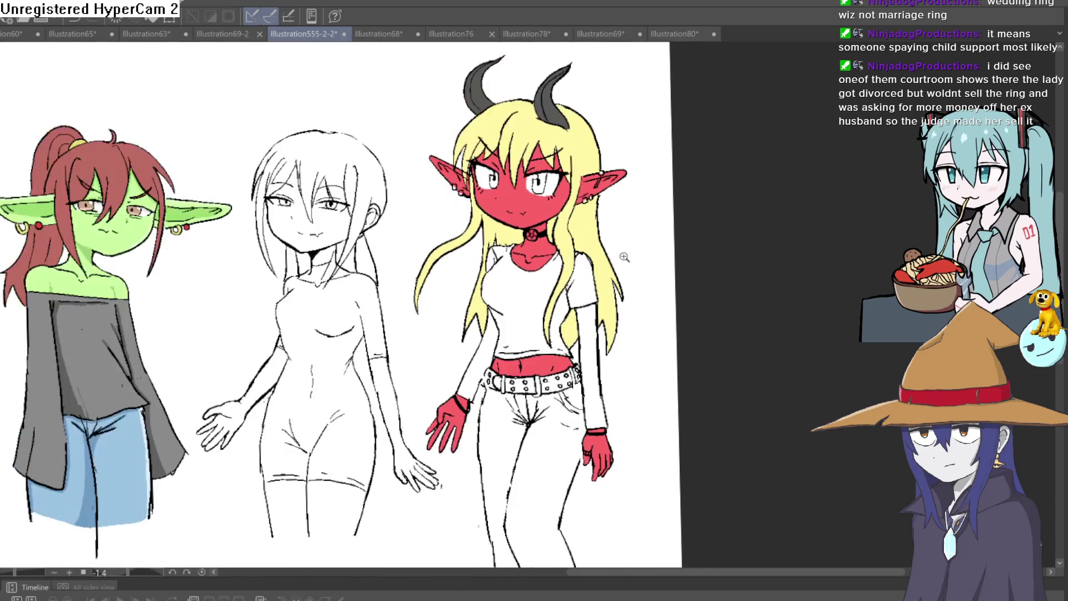
scroll(615, 327, up, 1)
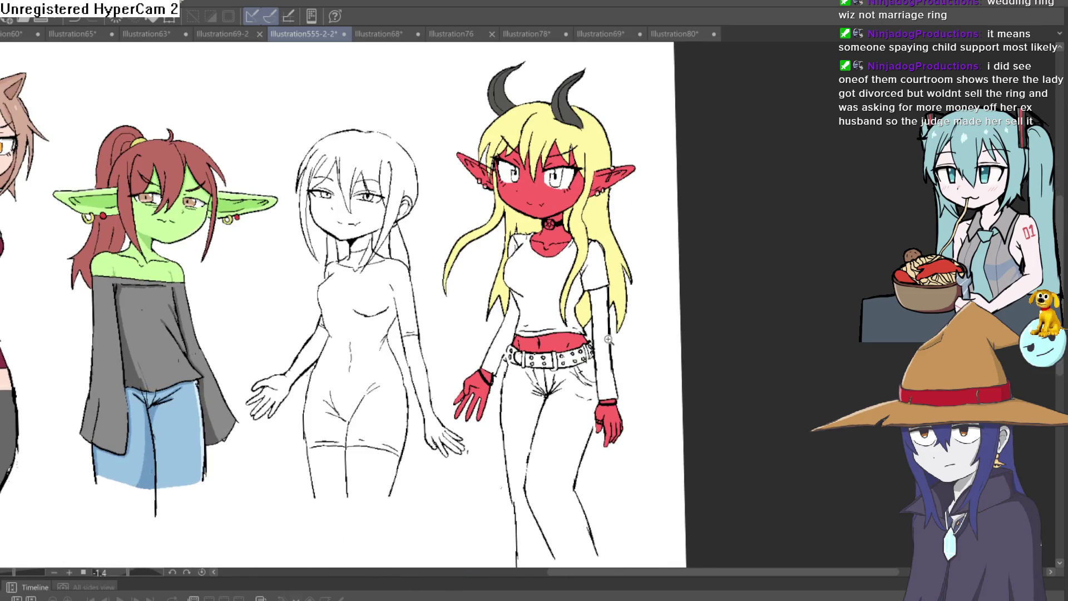
scroll(609, 340, up, 4)
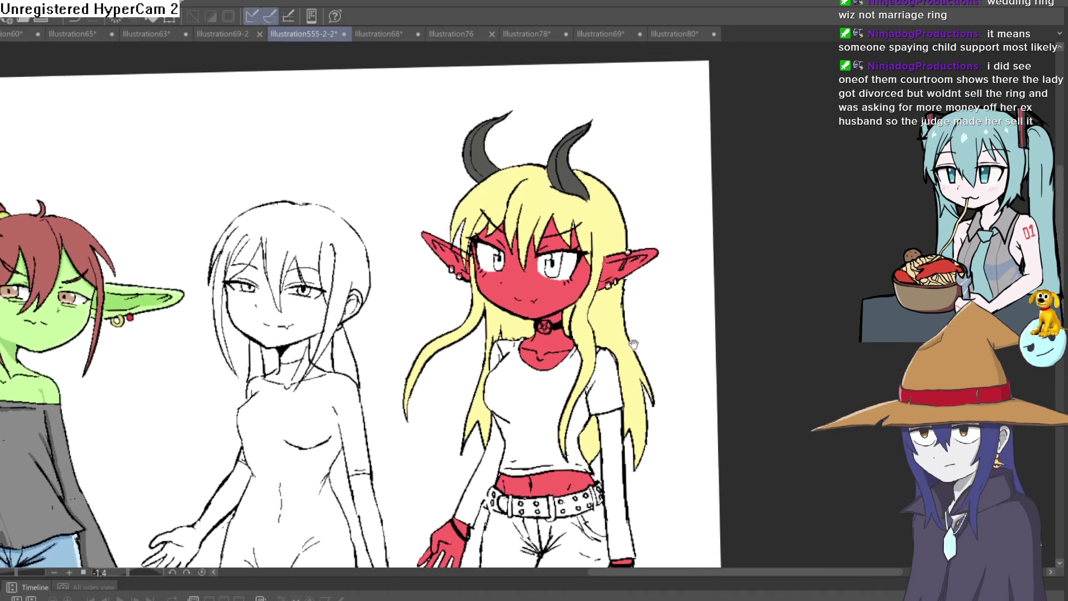
Bucket-fill the right iris purple, undoing a stray fill of the eye white.
drag(633, 330, 639, 316)
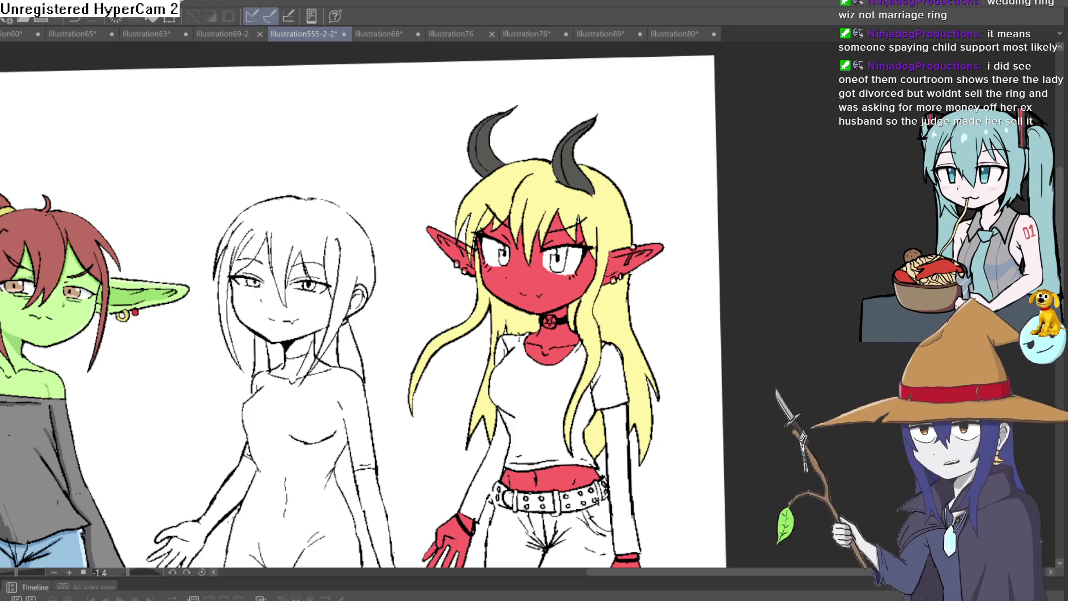
scroll(551, 241, up, 5)
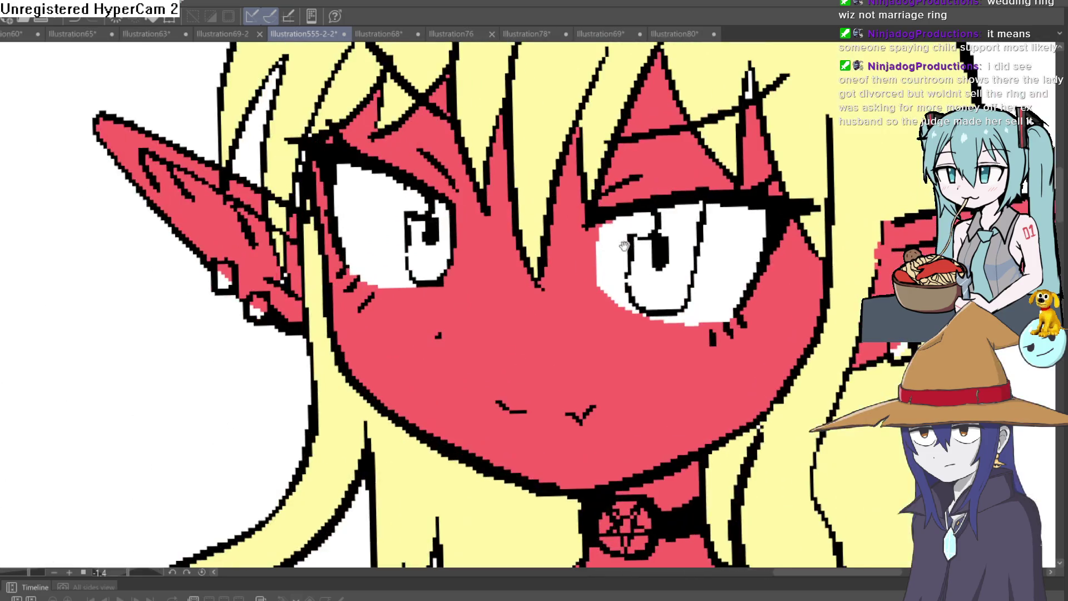
click(691, 229)
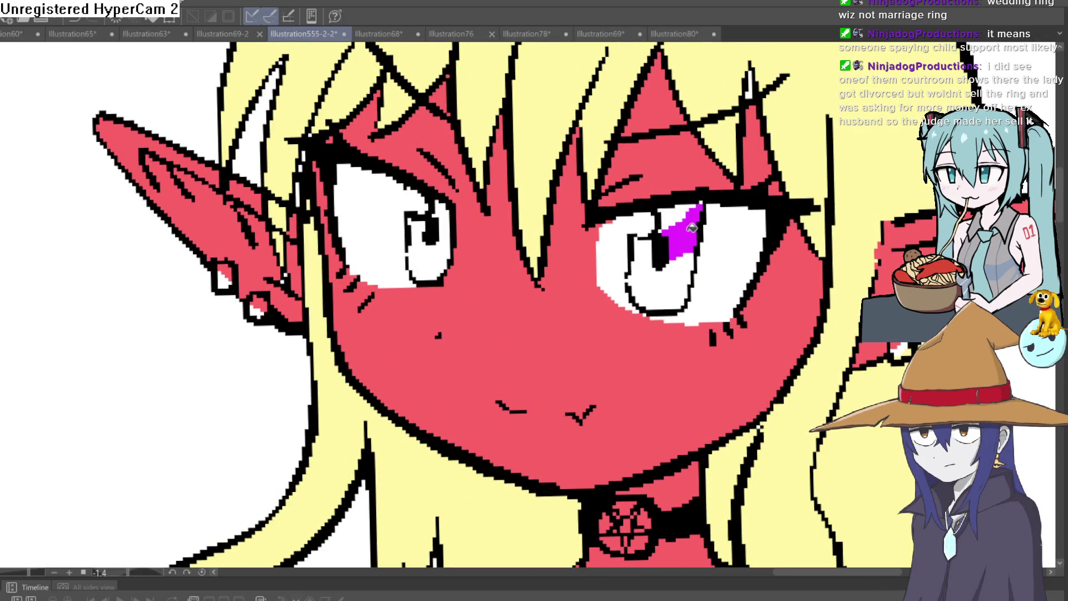
click(677, 267)
click(615, 261)
key(ctrl+z)
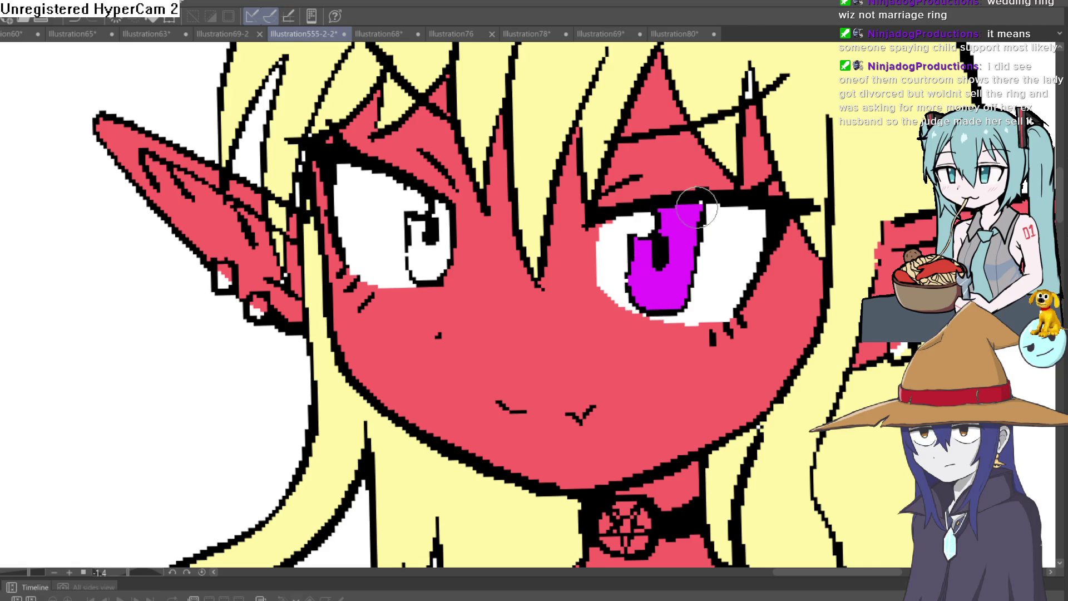
Brush purple over the left iris around the pupil.
click(439, 207)
drag(439, 210, 440, 247)
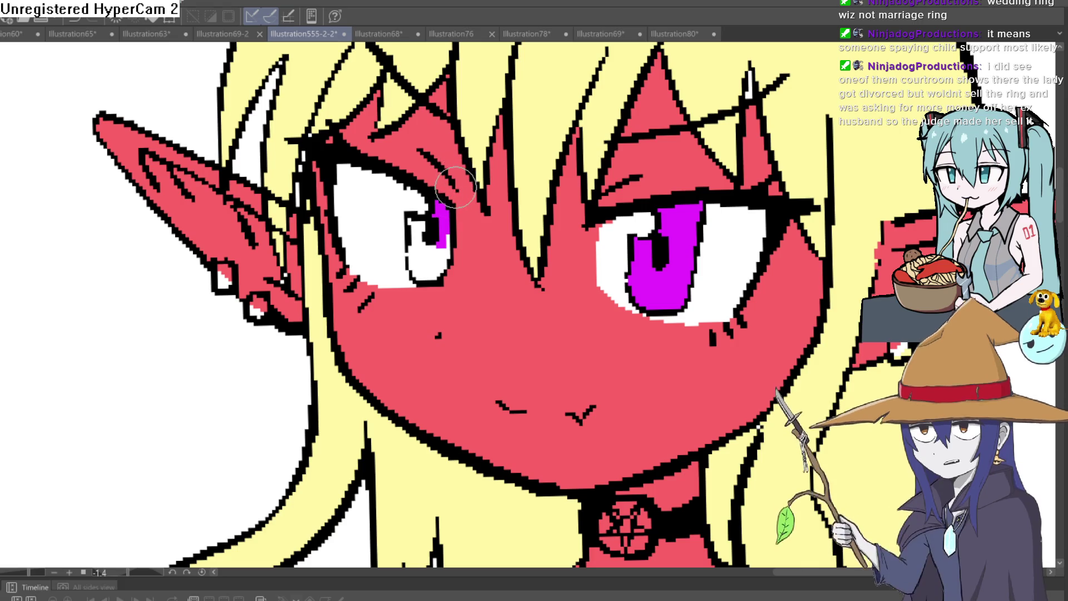
click(420, 228)
click(413, 226)
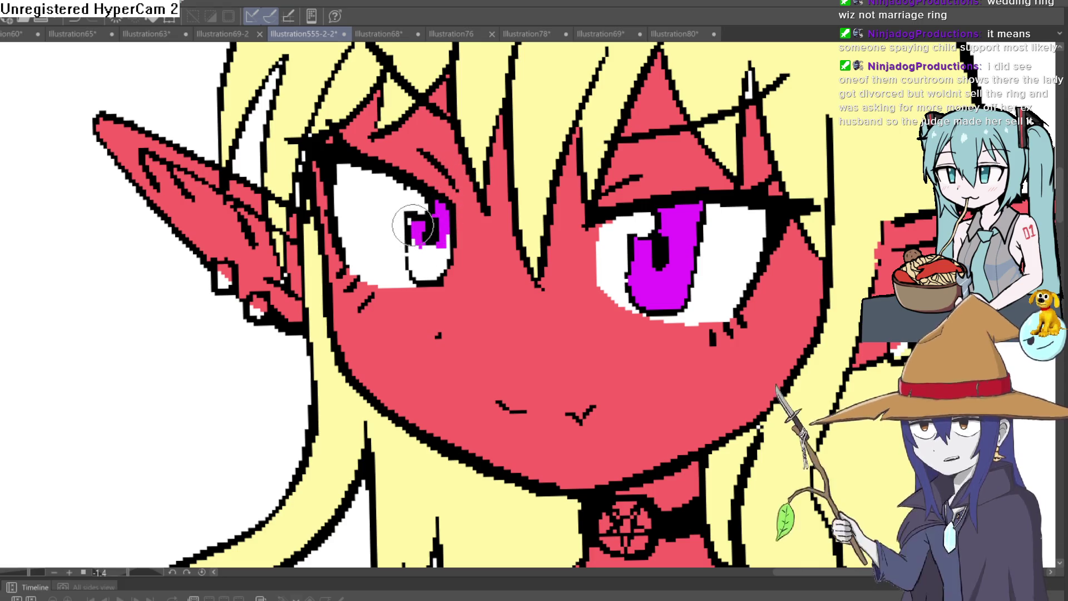
mouse_move(412, 250)
mouse_down()
mouse_move(419, 272)
mouse_move(442, 250)
mouse_move(434, 276)
mouse_up()
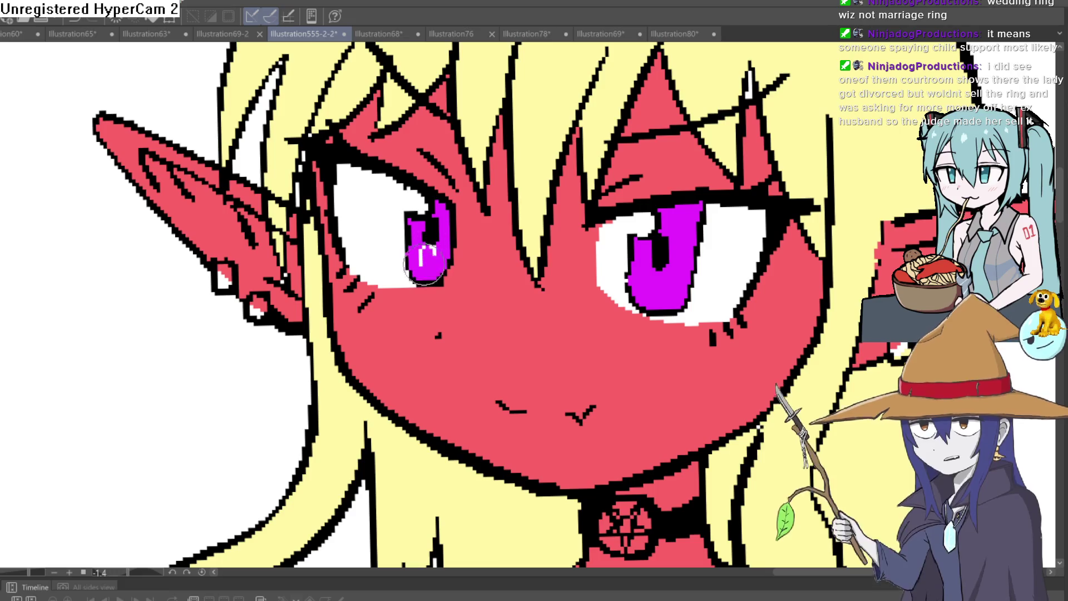
Paint grey shading along the top edge of both eye whites, then turn the canvas upright.
scroll(665, 200, down, 5)
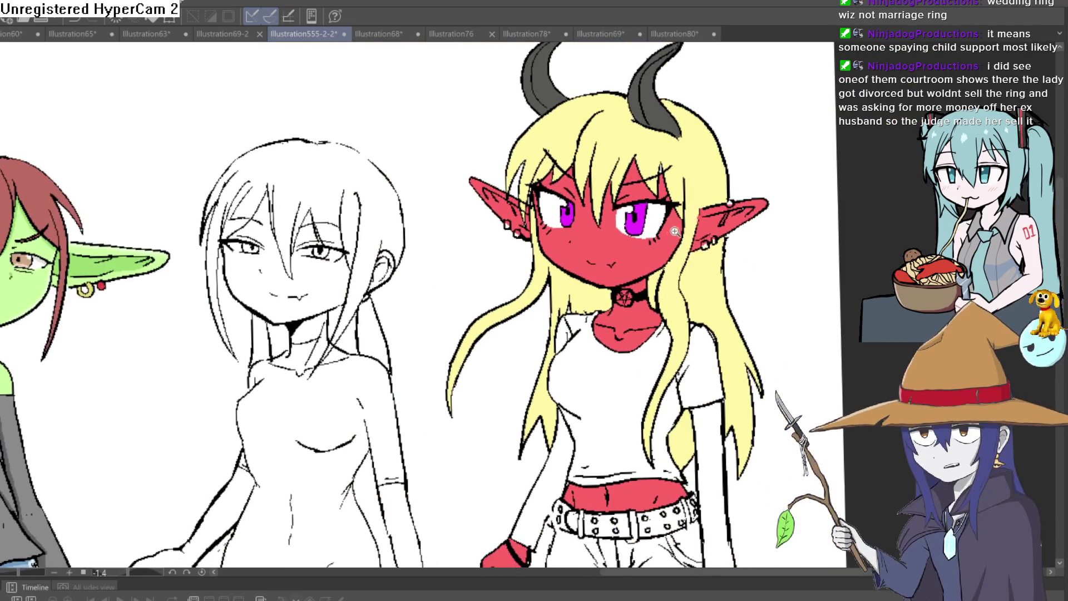
scroll(657, 233, up, 2)
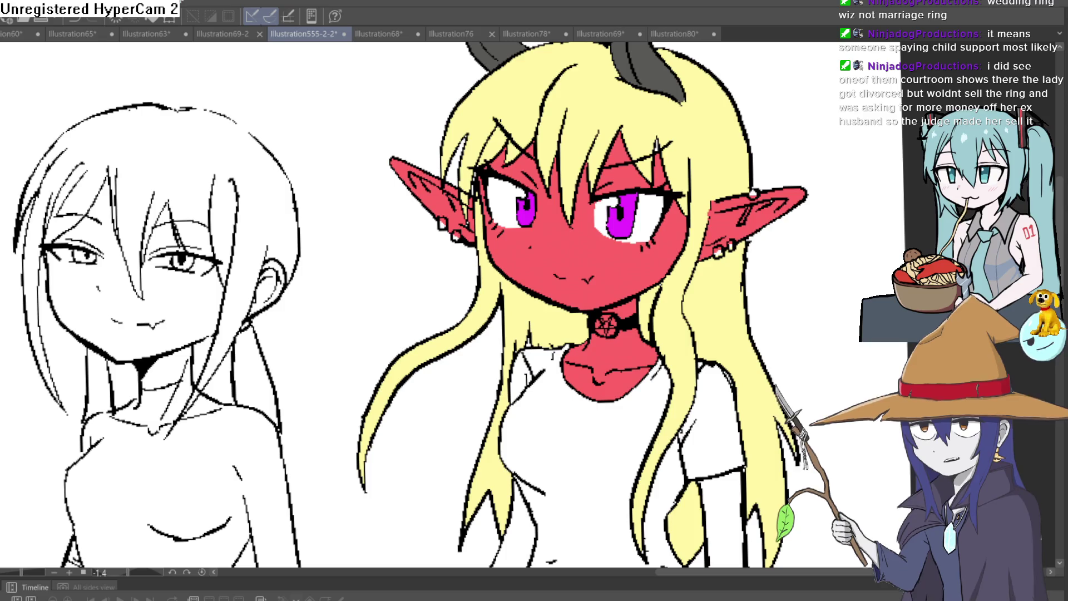
scroll(612, 167, up, 5)
drag(579, 144, 662, 103)
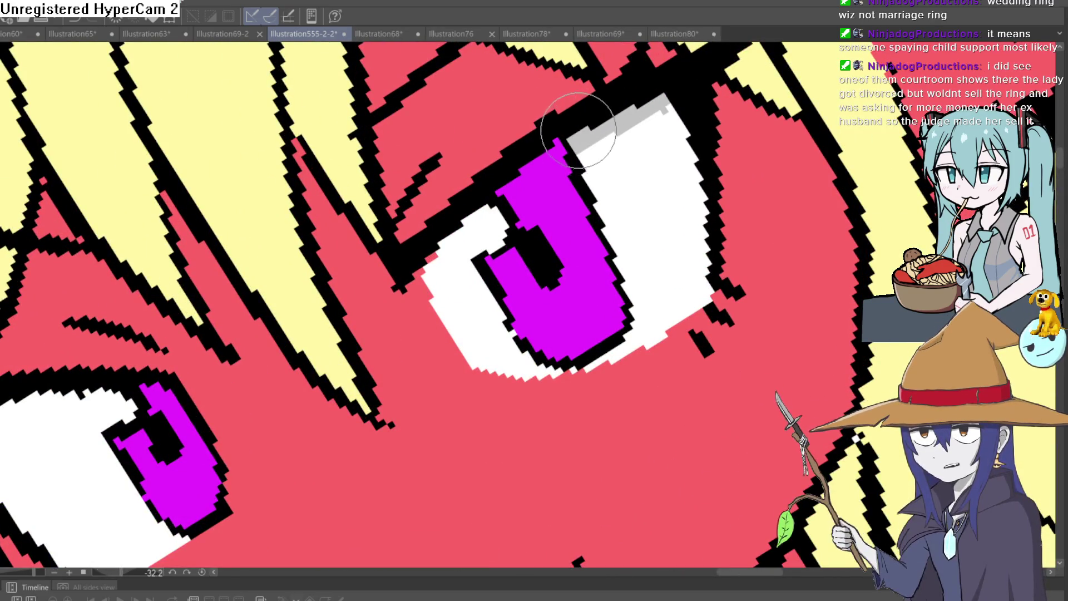
drag(447, 245, 437, 259)
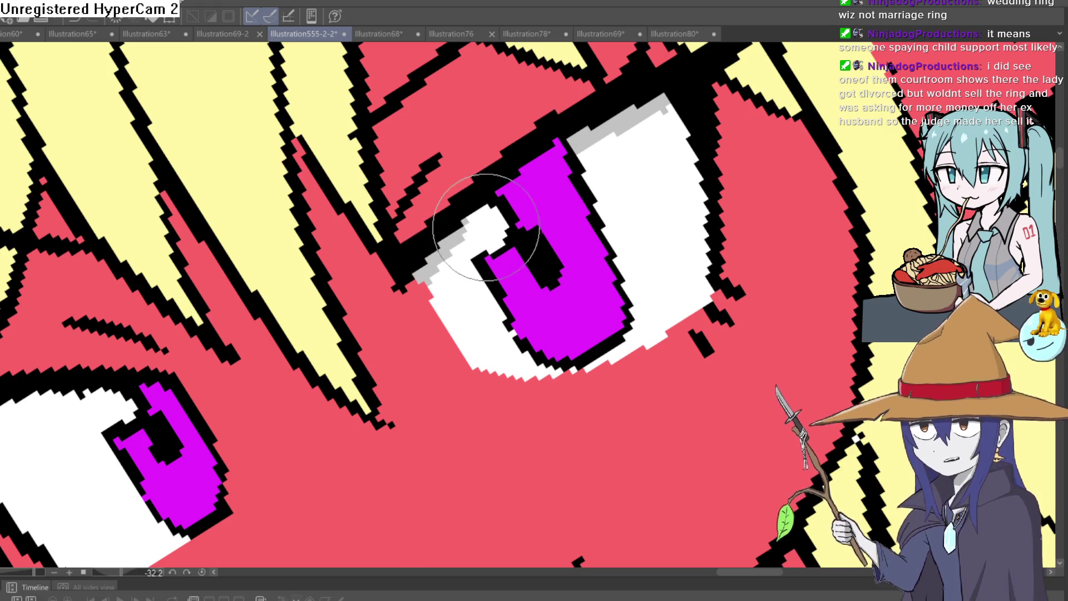
drag(380, 151, 595, 289)
drag(409, 178, 489, 84)
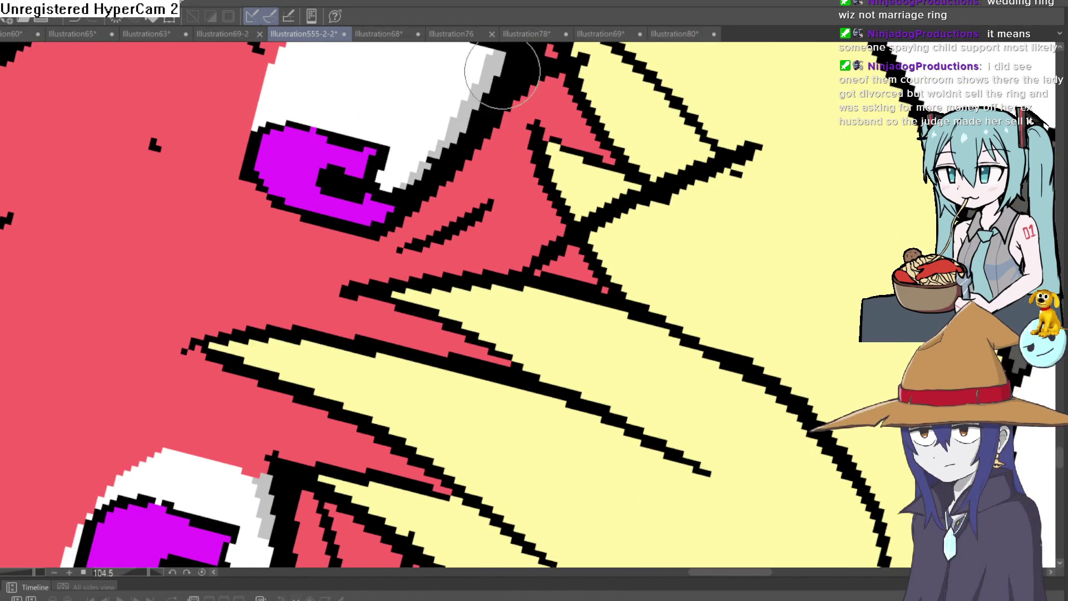
scroll(410, 179, down, 2)
scroll(394, 186, down, 5)
drag(530, 163, 646, 196)
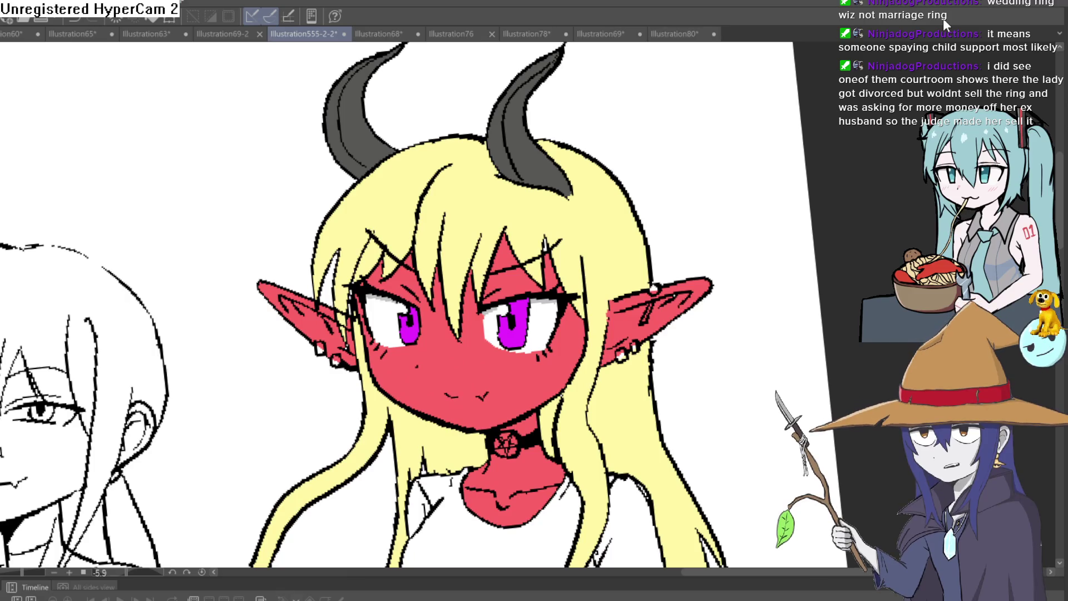
scroll(640, 167, down, 3)
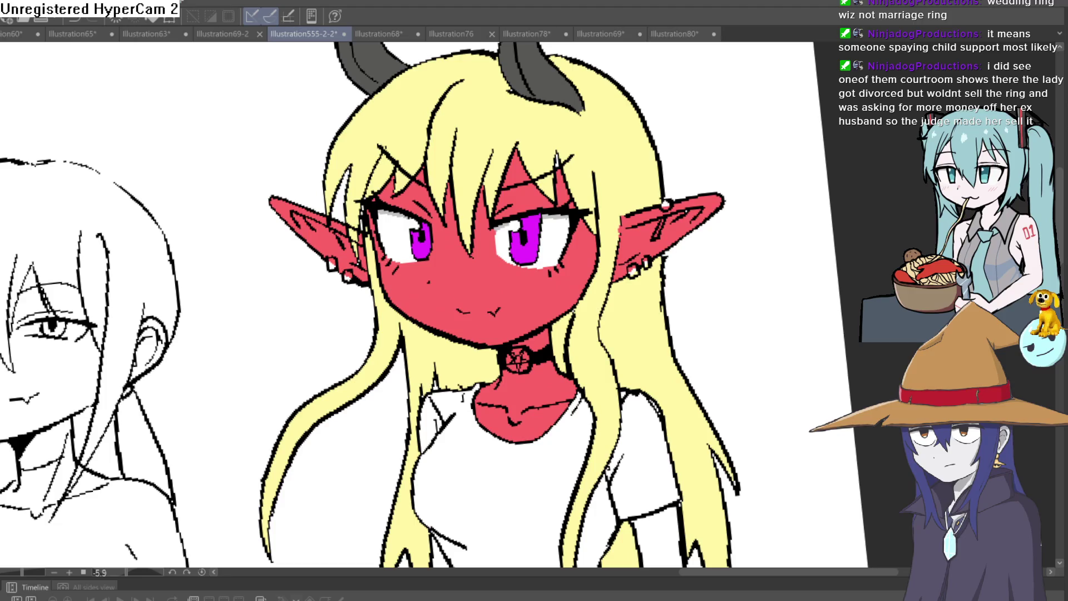
Paint light-pink highlights on the right and left irises, undoing one that covered the outline.
click(498, 252)
drag(498, 252, 501, 191)
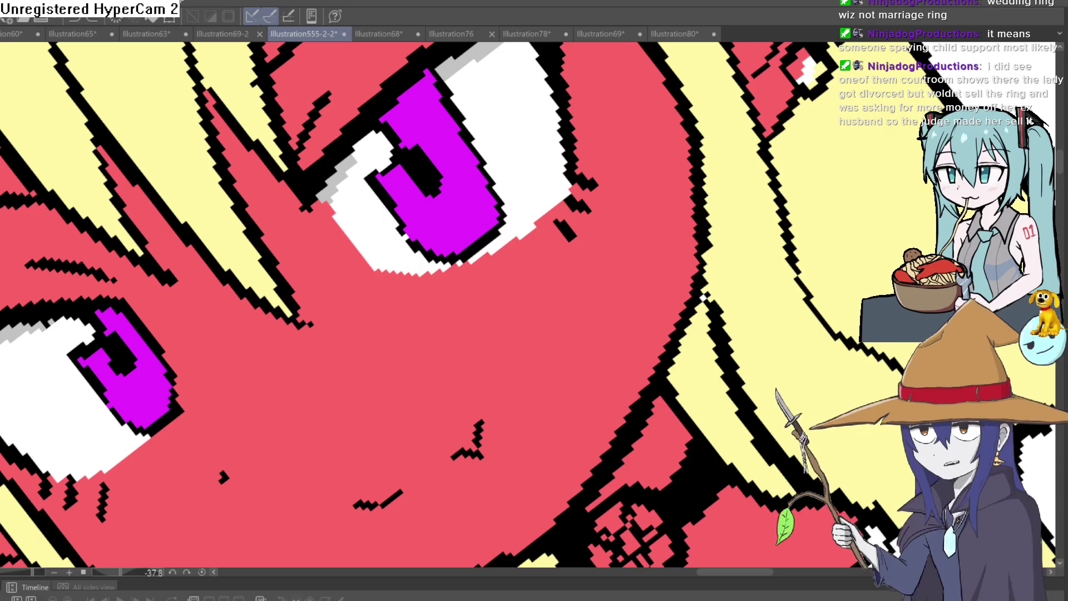
drag(495, 203, 456, 237)
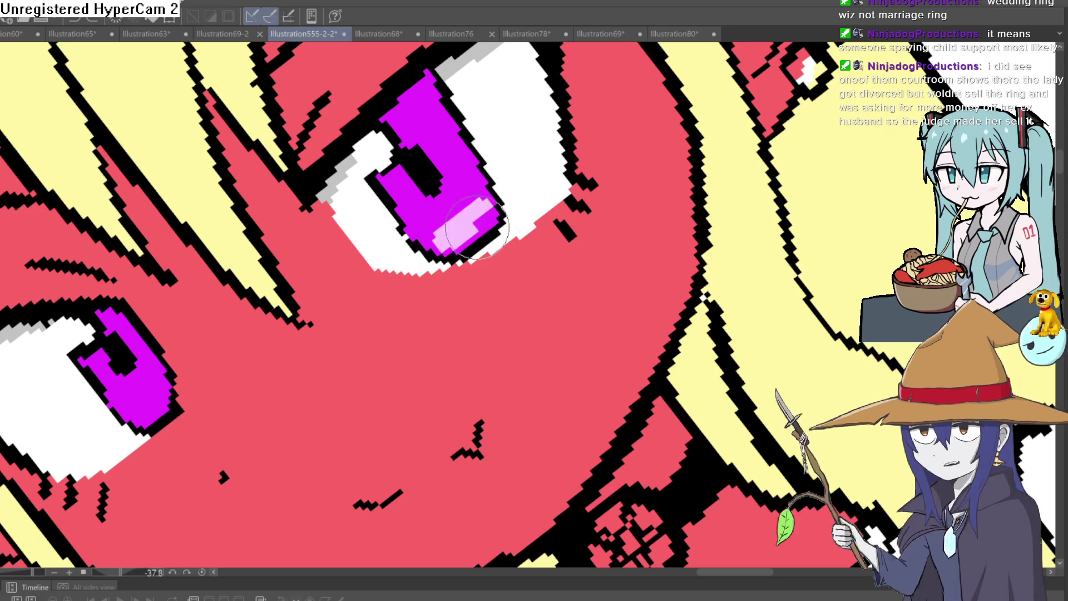
drag(422, 277, 566, 159)
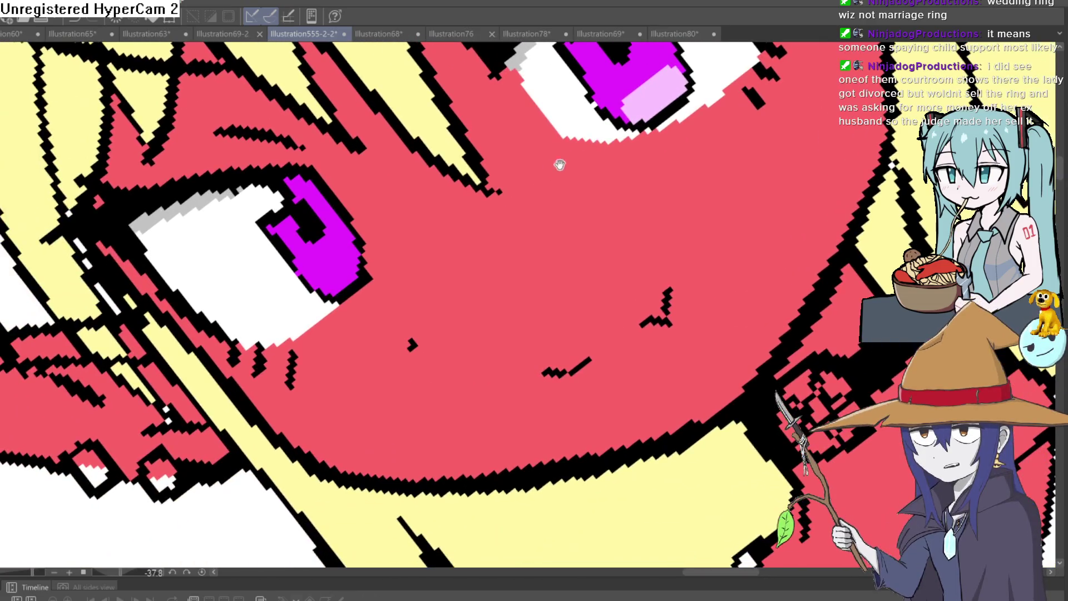
mouse_move(409, 237)
mouse_down()
mouse_move(434, 213)
mouse_move(417, 233)
mouse_up()
key(ctrl+z)
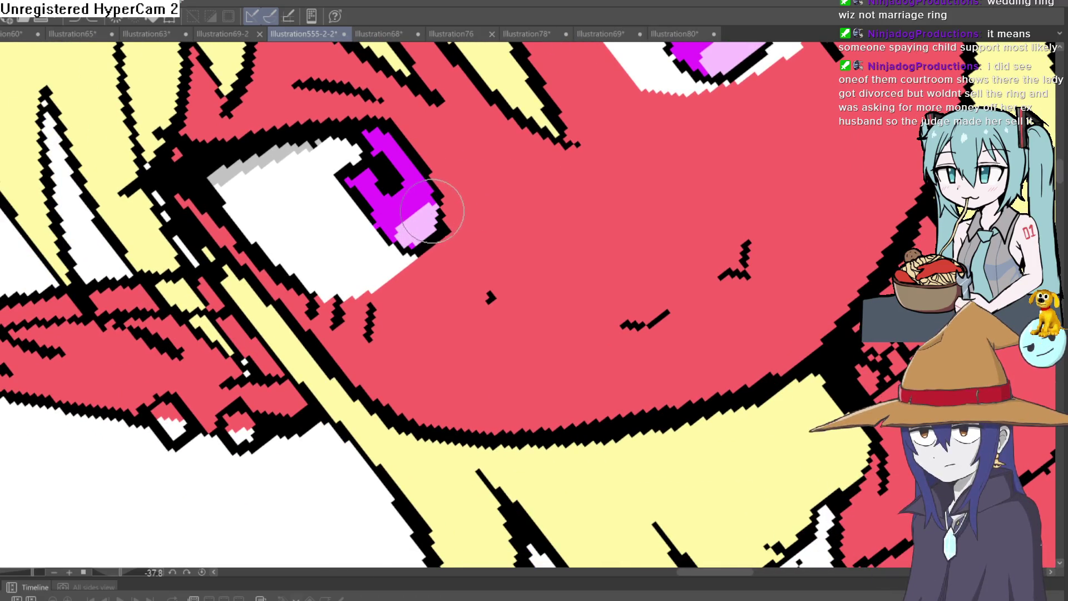
Darken the top of the irises with deeper purple, then view the whole lineup.
scroll(525, 194, down, 5)
drag(525, 194, 551, 267)
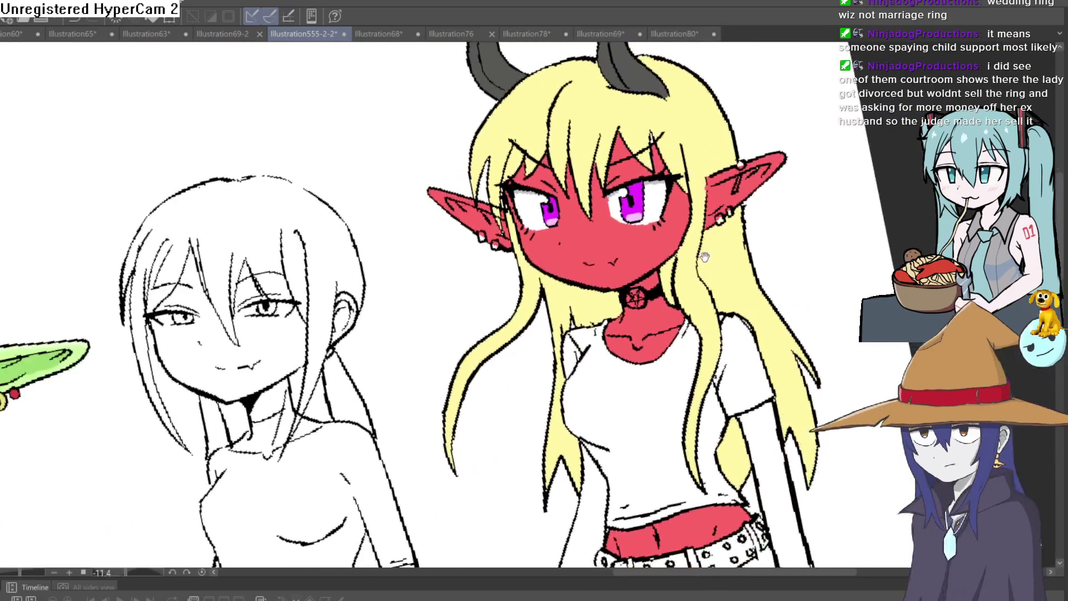
scroll(555, 274, up, 2)
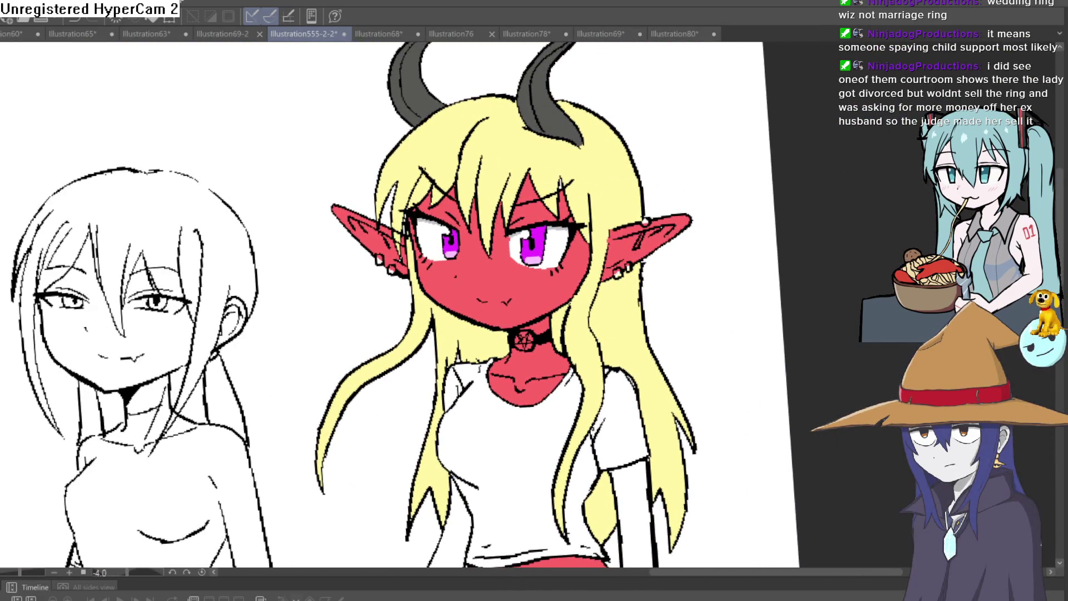
mouse_move(479, 234)
mouse_down()
mouse_move(500, 211)
mouse_move(473, 194)
mouse_move(456, 205)
mouse_move(500, 197)
mouse_move(472, 239)
mouse_up()
scroll(507, 206, up, 5)
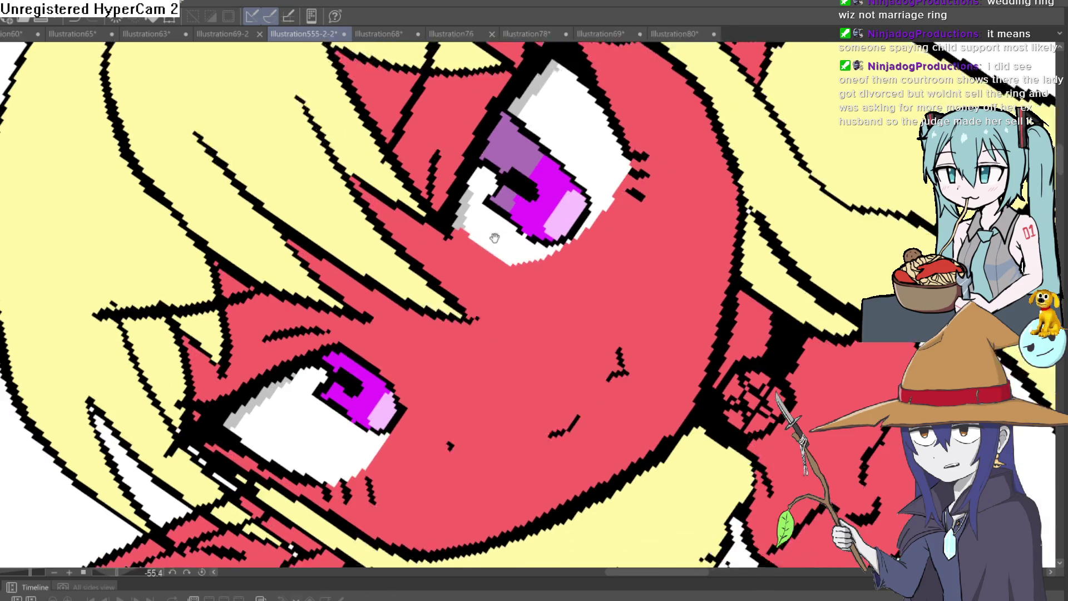
scroll(440, 270, left, 3)
mouse_move(405, 299)
mouse_down()
mouse_move(382, 335)
mouse_move(373, 291)
mouse_move(402, 293)
mouse_up()
key(ctrl+0)
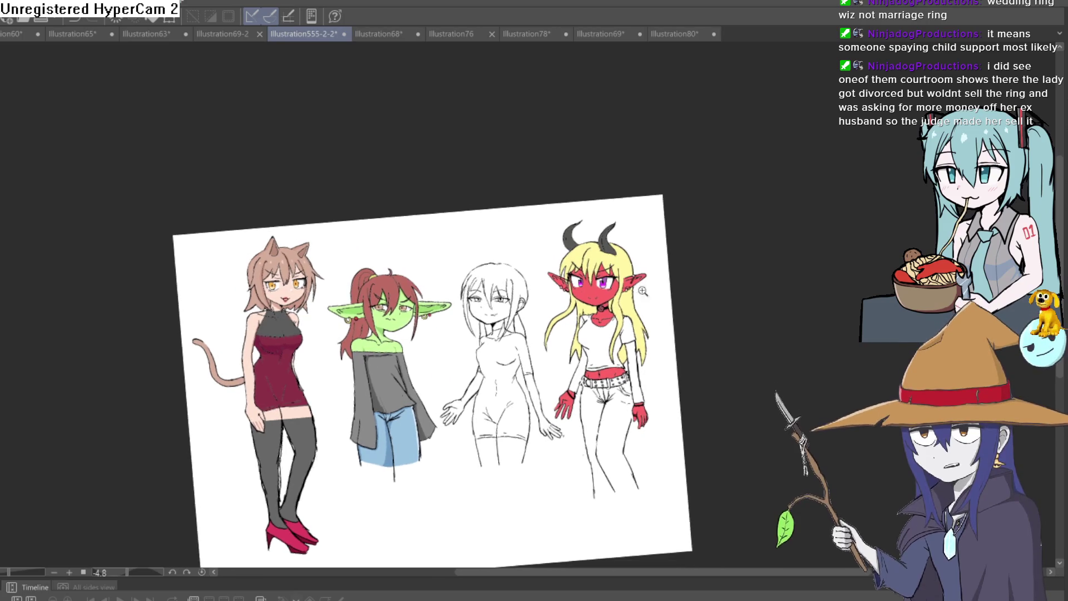
Zoom and pan around the demon girl's face to frame her cheek.
click(689, 313)
mouse_move(679, 275)
mouse_down()
mouse_move(666, 299)
mouse_move(661, 275)
mouse_up()
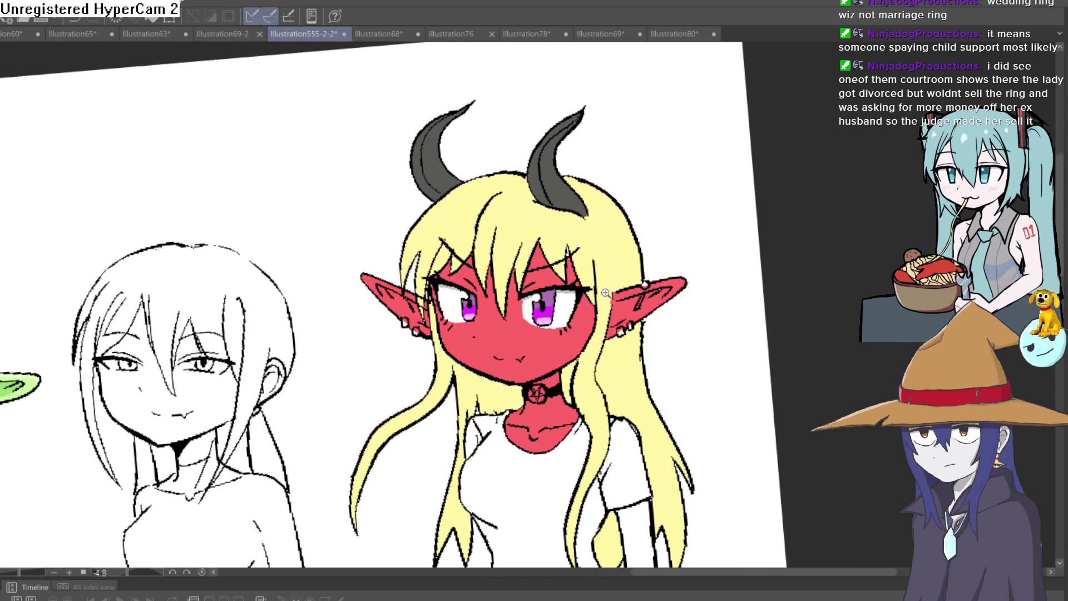
click(608, 293)
alt+click(663, 257)
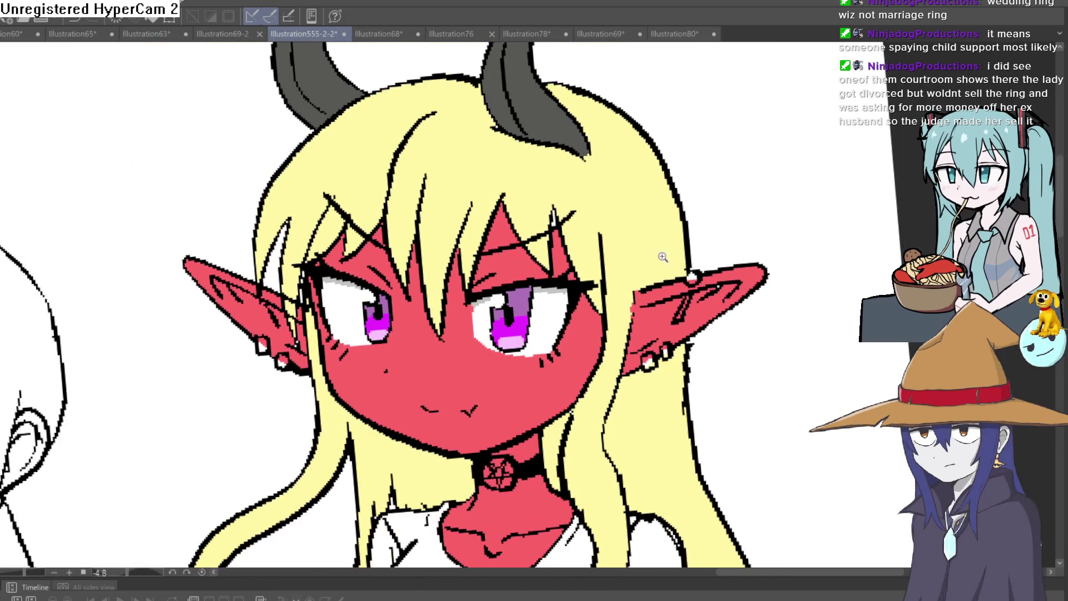
alt+click(627, 294)
alt+click(623, 284)
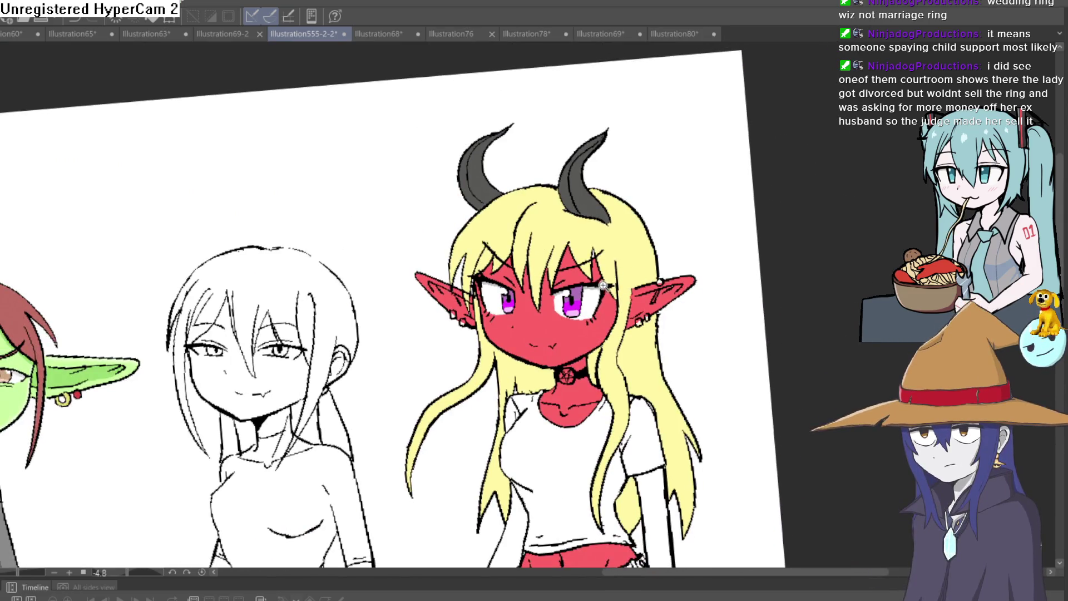
click(619, 277)
click(619, 276)
alt+click(620, 273)
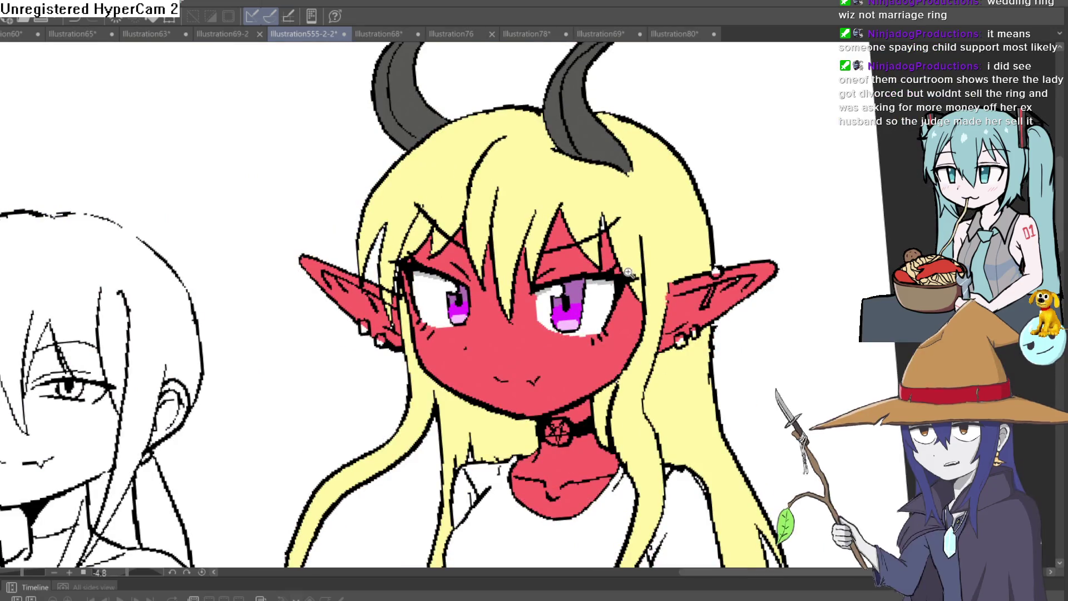
alt+click(622, 267)
drag(622, 267, 636, 203)
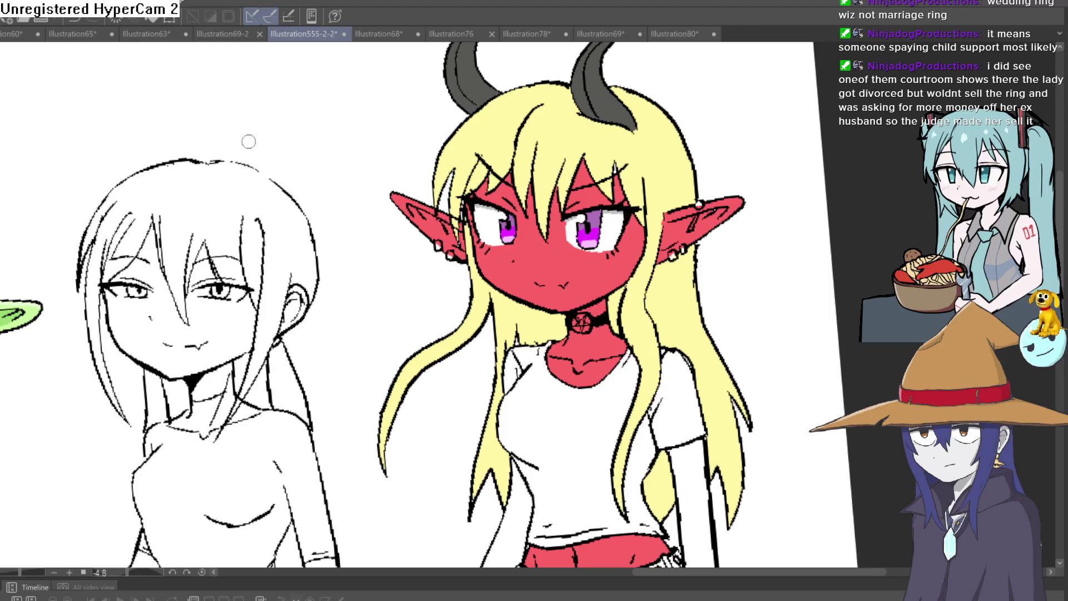
Brush a small light-pink blush mark on her red cheek.
scroll(492, 222, up, 5)
mouse_move(442, 337)
mouse_down()
mouse_move(466, 324)
mouse_move(441, 330)
mouse_up()
scroll(687, 264, down, 5)
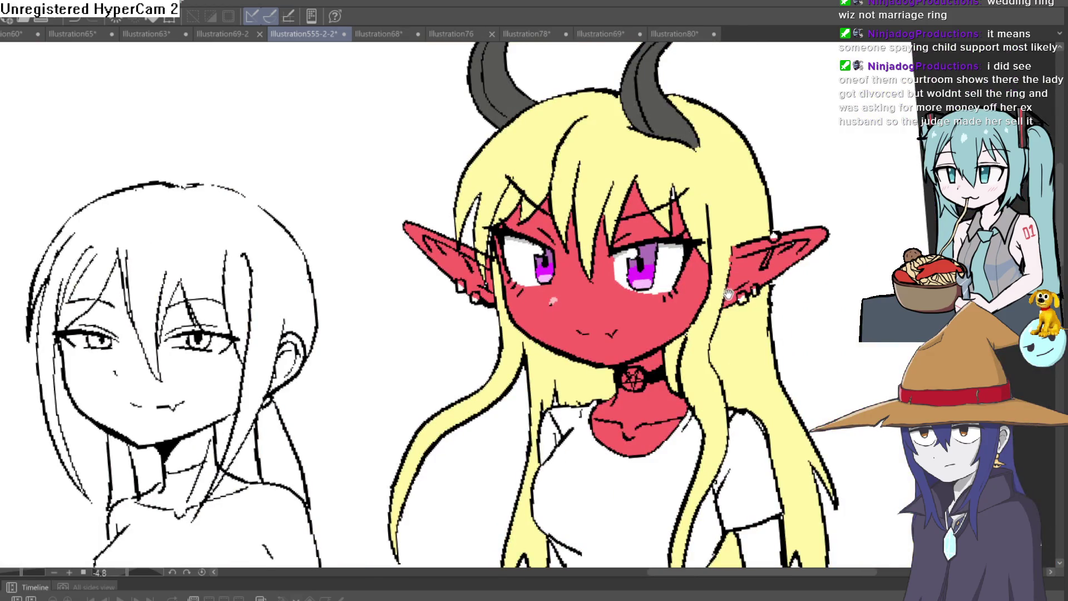
scroll(728, 293, down, 5)
drag(654, 288, 813, 222)
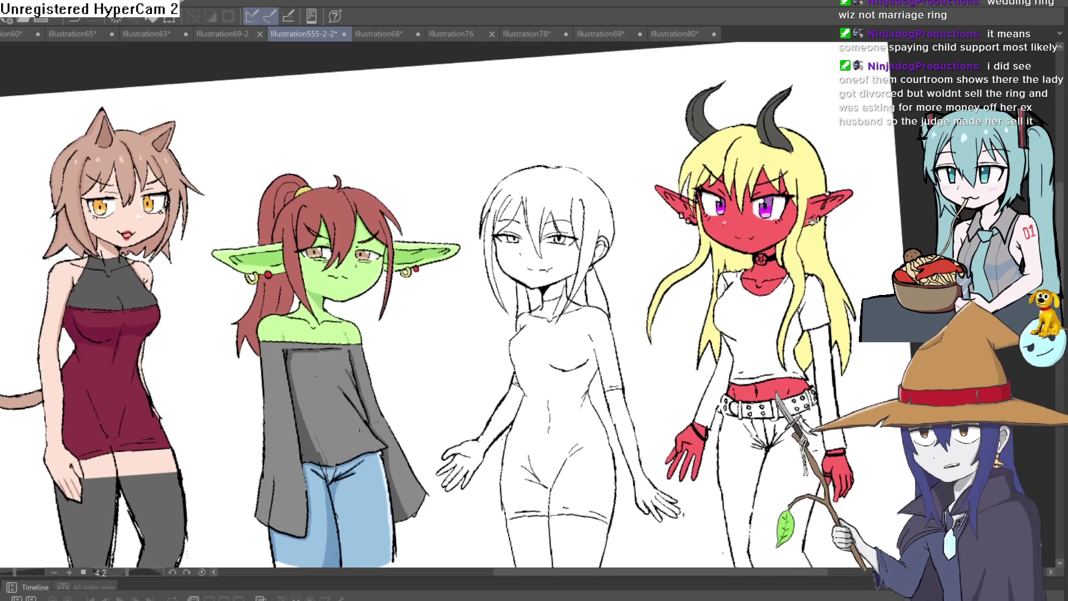
scroll(608, 274, up, 5)
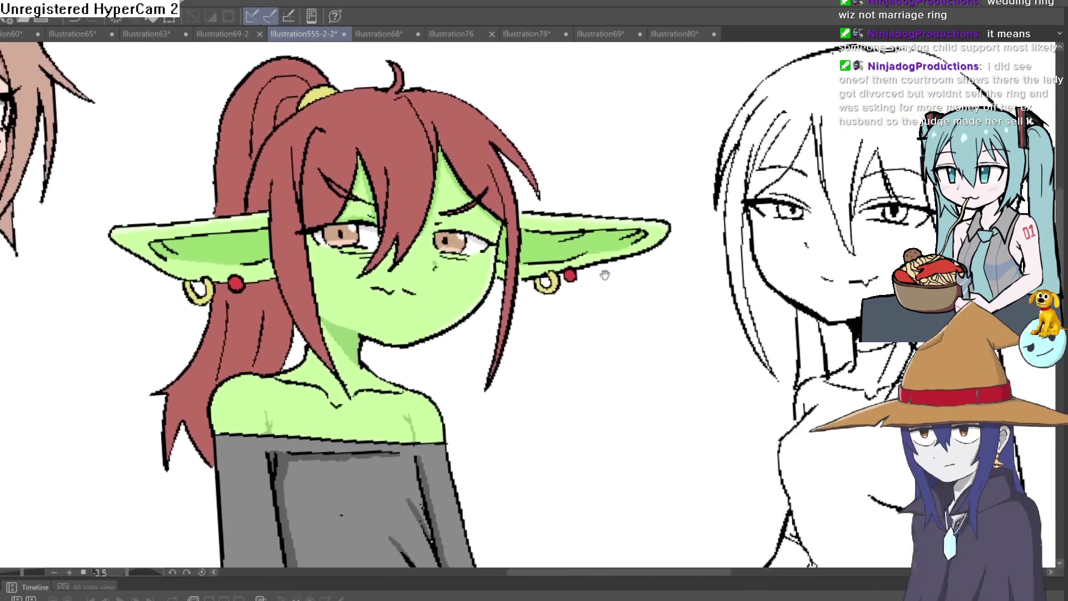
drag(607, 275, 358, 303)
mouse_move(813, 311)
mouse_down()
mouse_move(632, 318)
mouse_move(358, 267)
mouse_move(602, 264)
mouse_up()
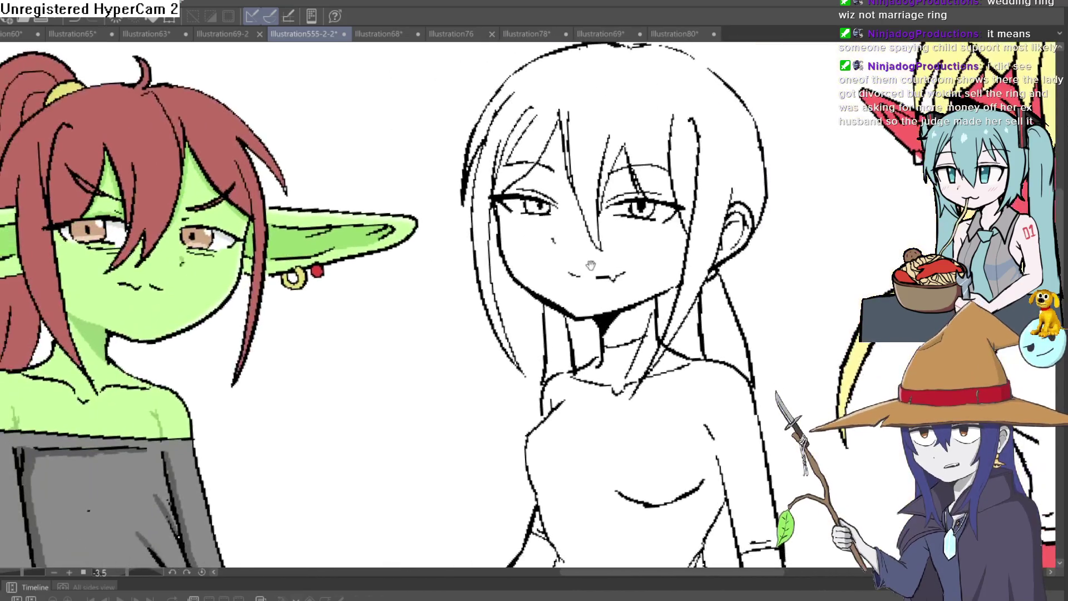
scroll(603, 264, down, 5)
scroll(588, 253, up, 2)
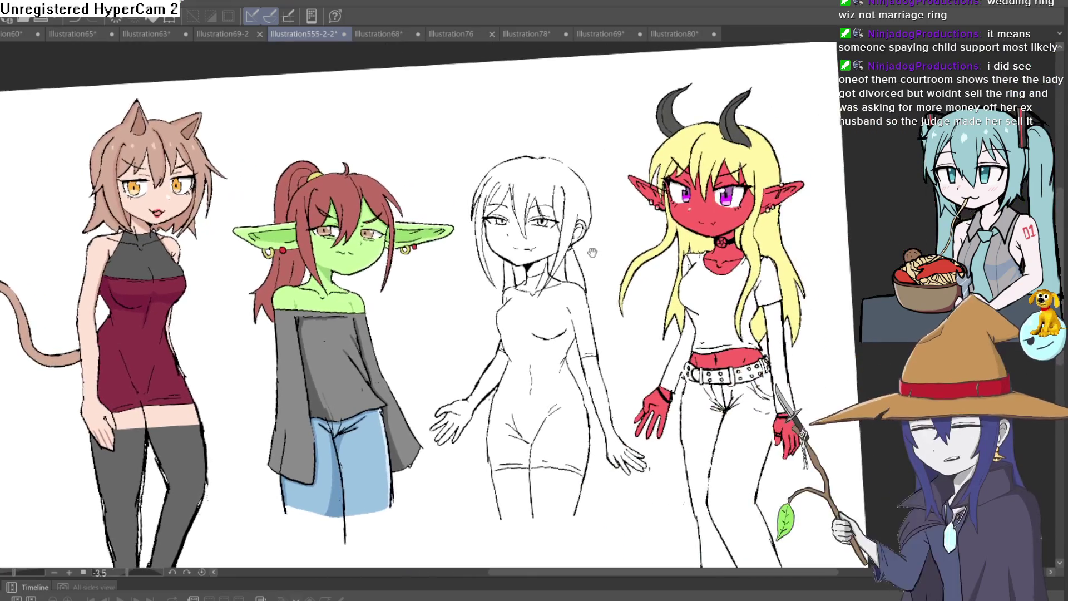
scroll(588, 253, up, 5)
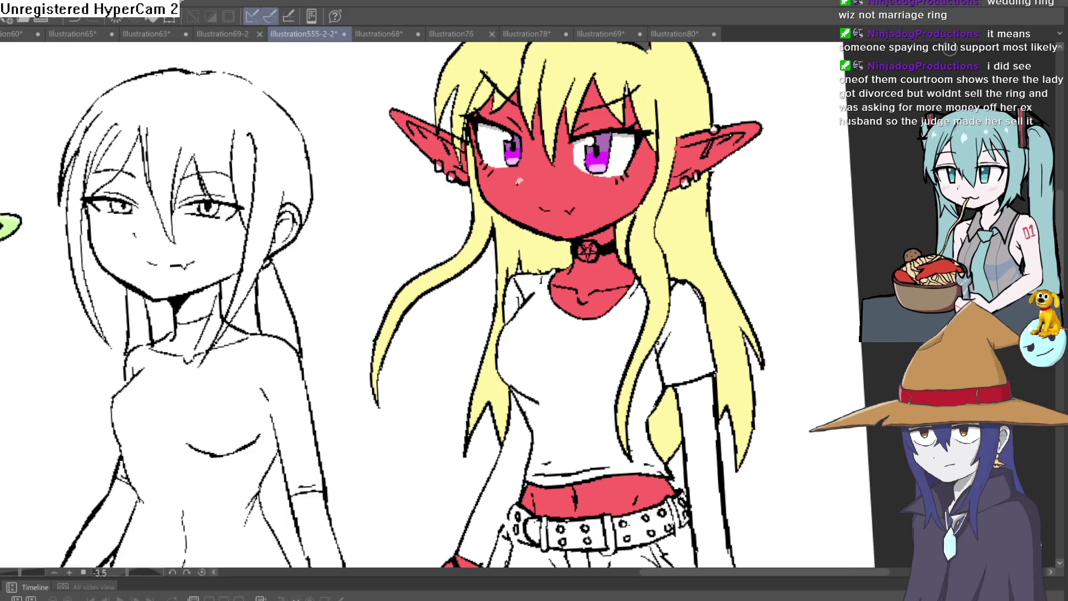
scroll(723, 178, down, 2)
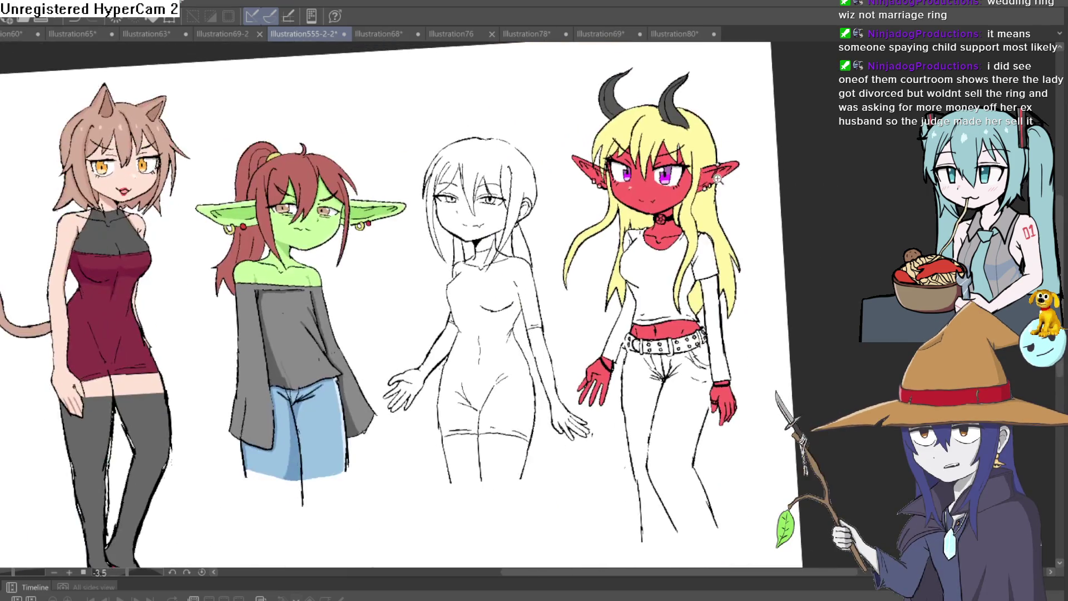
scroll(711, 196, up, 2)
scroll(687, 200, down, 2)
scroll(662, 271, up, 1)
mouse_move(662, 271)
mouse_down()
mouse_move(653, 255)
mouse_move(662, 247)
mouse_move(665, 276)
mouse_move(670, 267)
mouse_move(682, 282)
mouse_move(728, 239)
mouse_up()
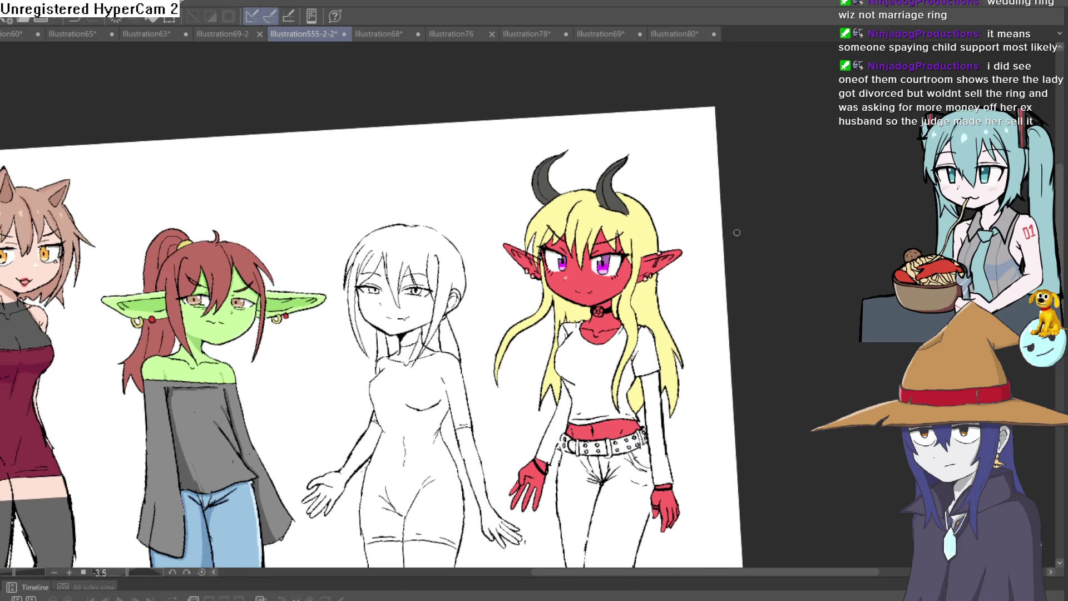
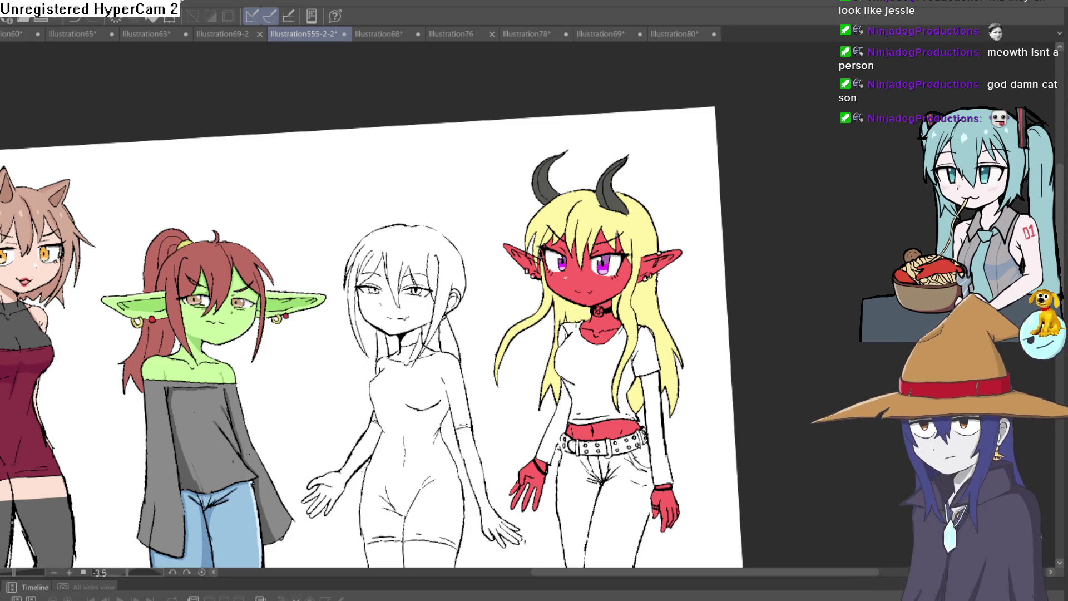
Tilt and zoom the view, try a grey root stroke near the left horn, then undo it.
scroll(715, 262, up, 5)
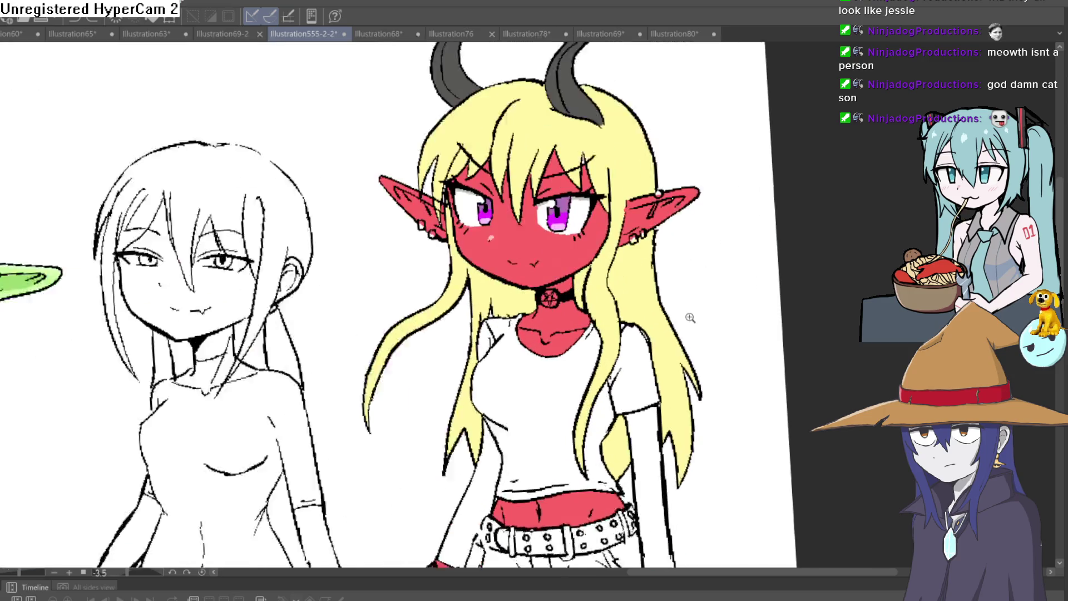
drag(706, 293, 696, 293)
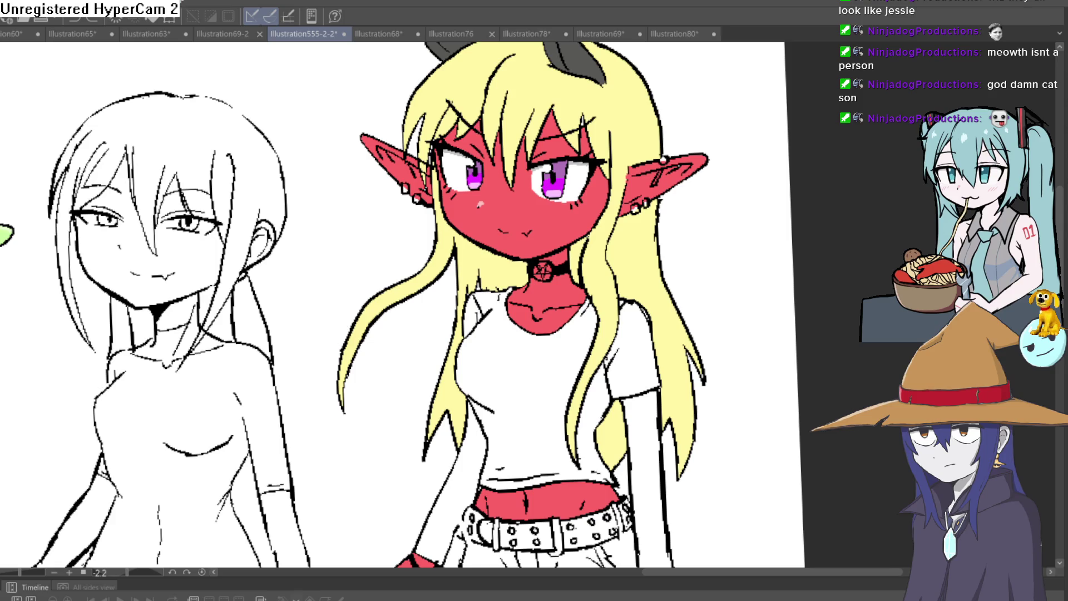
scroll(541, 80, down, 2)
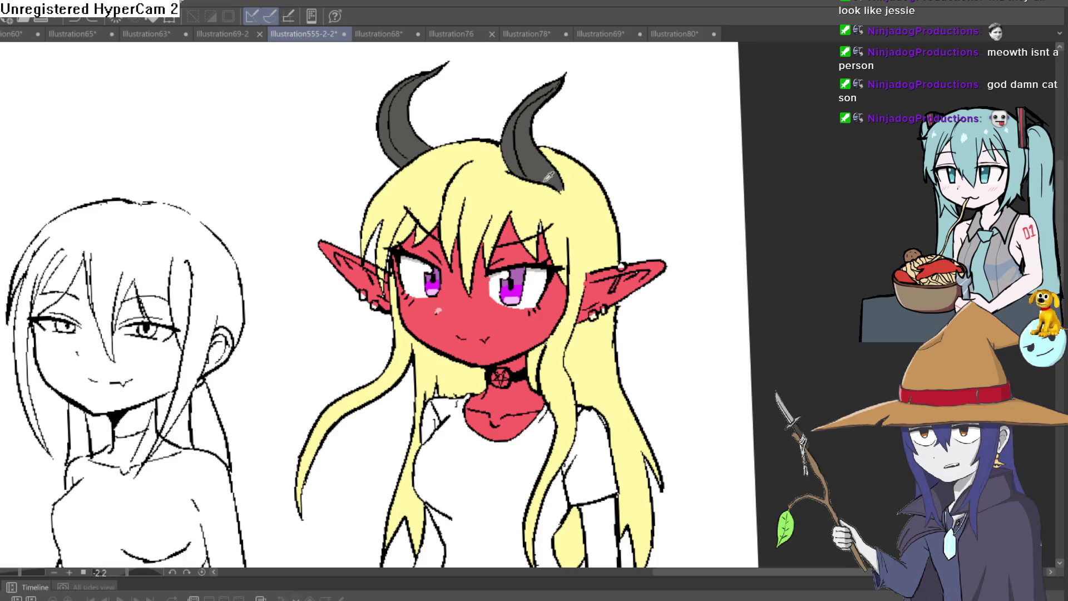
scroll(447, 134, up, 3)
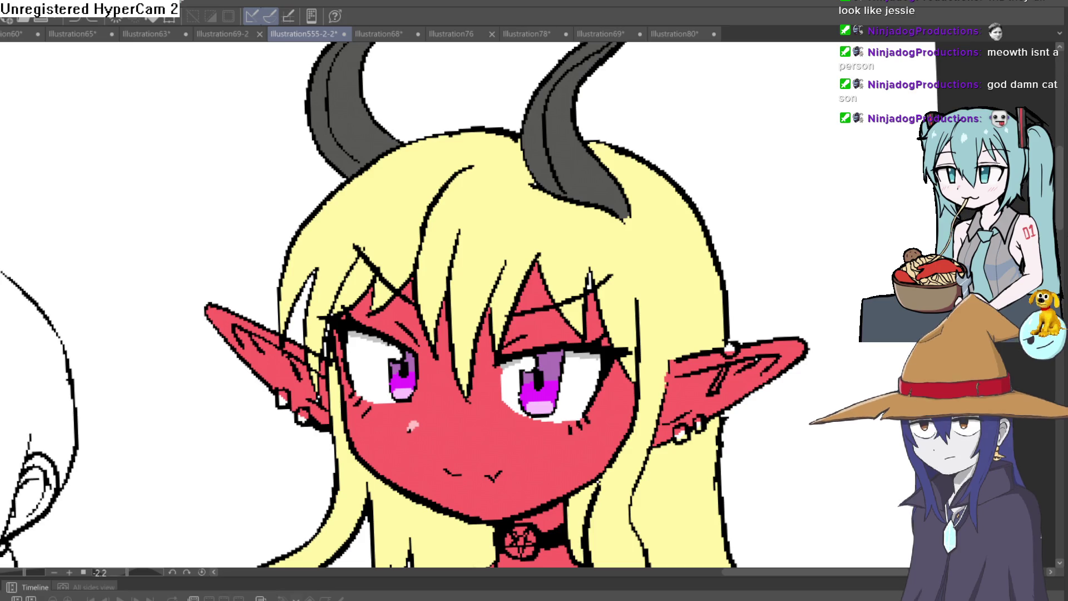
mouse_move(432, 140)
mouse_down()
mouse_move(410, 160)
mouse_move(385, 157)
mouse_move(417, 164)
mouse_move(465, 150)
mouse_move(451, 167)
mouse_move(494, 155)
mouse_move(507, 188)
mouse_move(633, 233)
mouse_up()
key(ctrl+z)
key(ctrl+z)
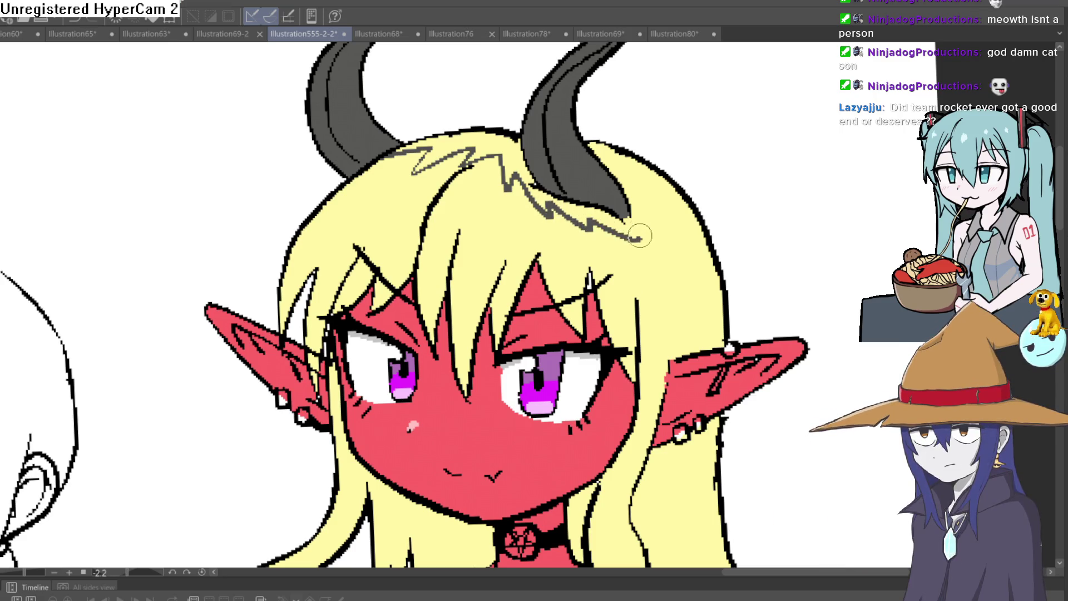
key(ctrl+z)
Draw a grey zigzag across the hair between the horns and fill the hair above it dark grey.
mouse_move(343, 200)
mouse_down()
mouse_move(334, 217)
mouse_move(411, 233)
mouse_move(351, 220)
mouse_move(329, 229)
mouse_up()
mouse_move(427, 228)
mouse_down()
mouse_move(455, 219)
mouse_move(565, 237)
mouse_up()
mouse_move(628, 251)
mouse_down()
mouse_move(559, 252)
mouse_move(540, 239)
mouse_move(603, 225)
mouse_move(605, 202)
mouse_up()
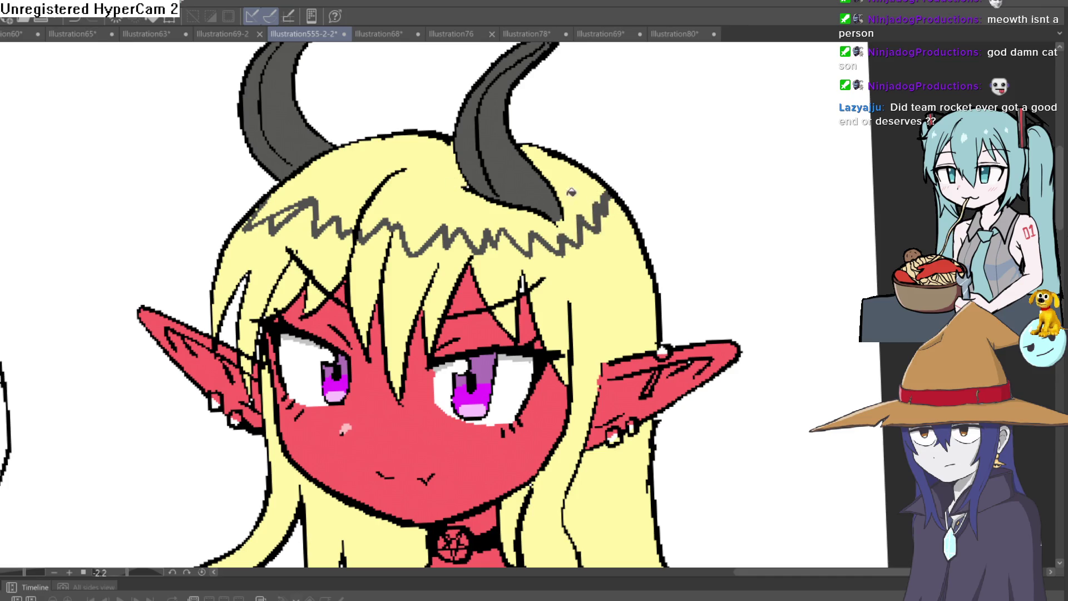
click(492, 216)
click(576, 182)
scroll(550, 217, down, 5)
Shift the close-up along the hair outline and pen over the white gap beside the roots.
scroll(550, 217, up, 5)
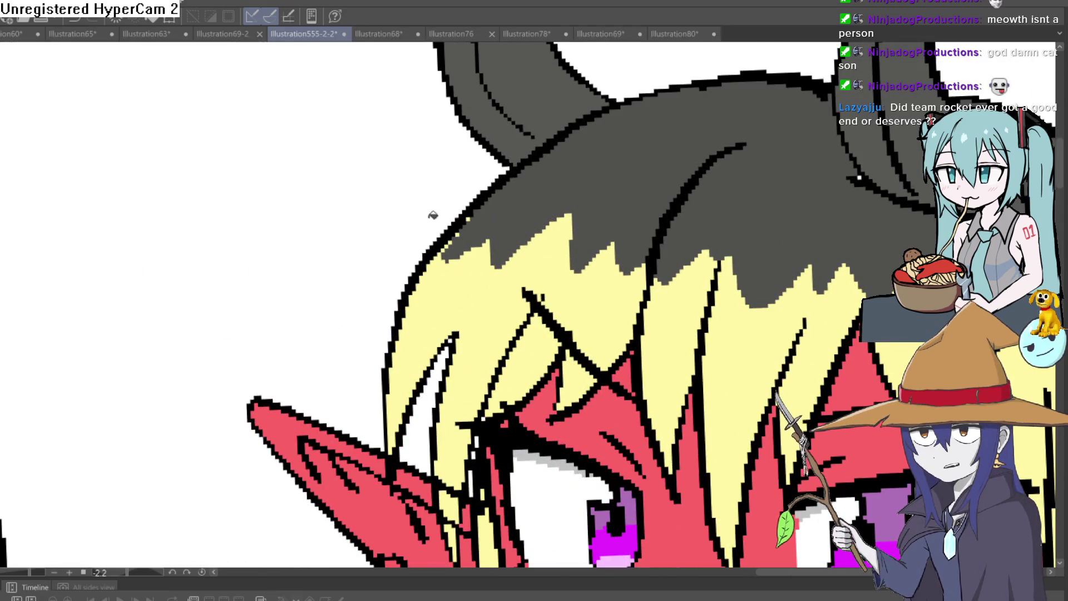
drag(534, 172, 501, 186)
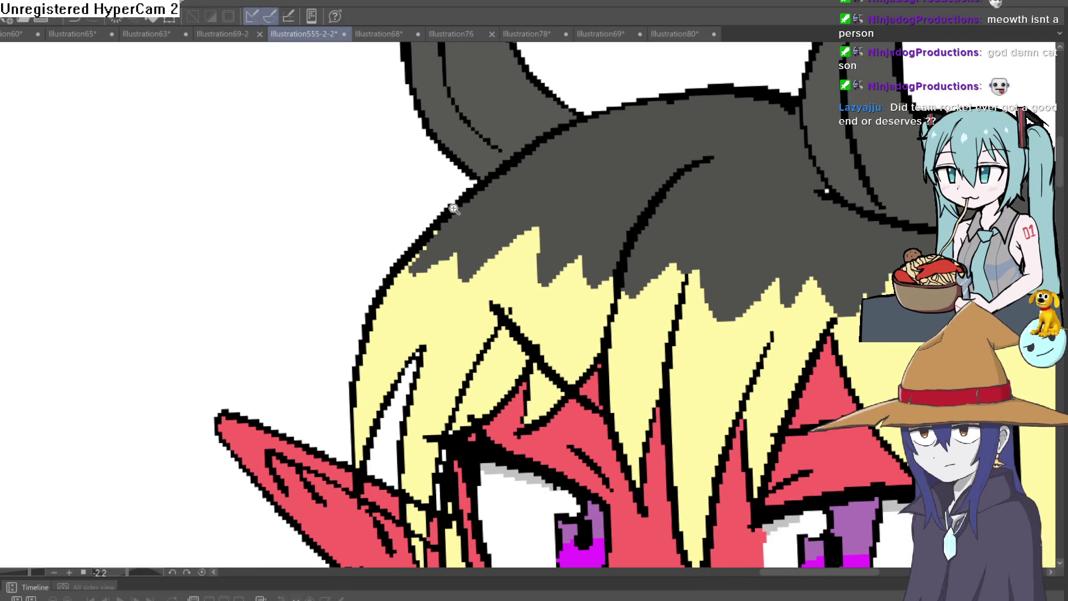
drag(474, 191, 398, 278)
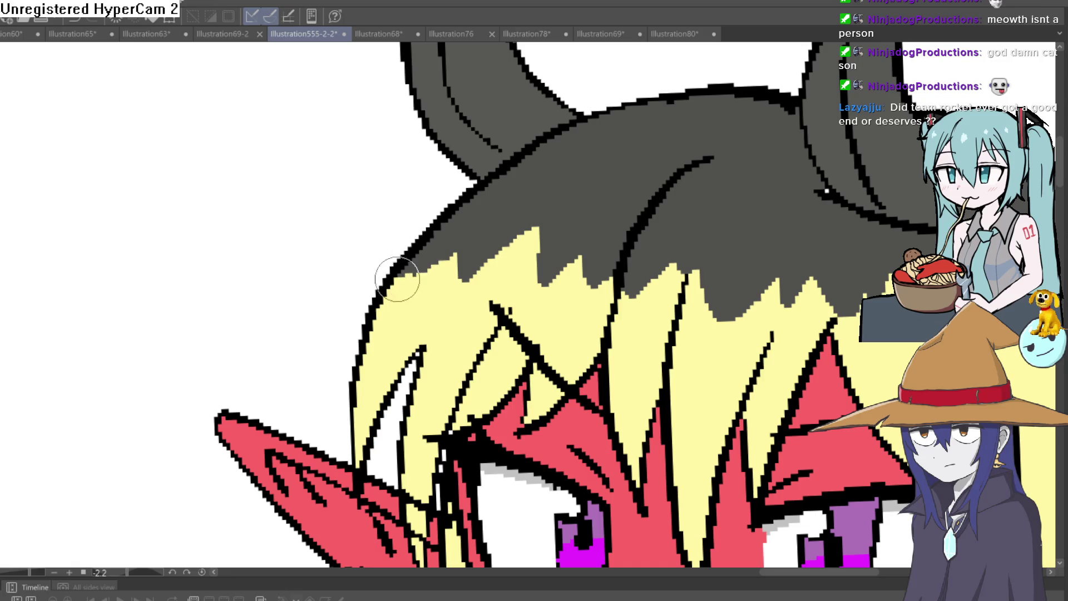
scroll(594, 191, up, 1)
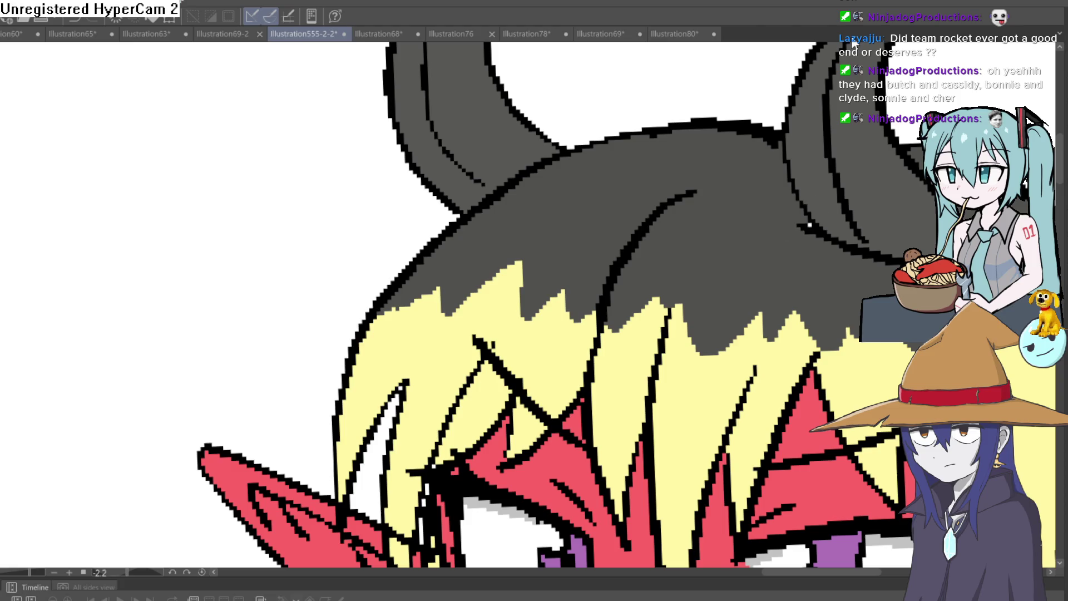
Rotate the zoomed view and paint yellow spikes and dither over the upper-left grey root edge.
scroll(838, 244, down, 10)
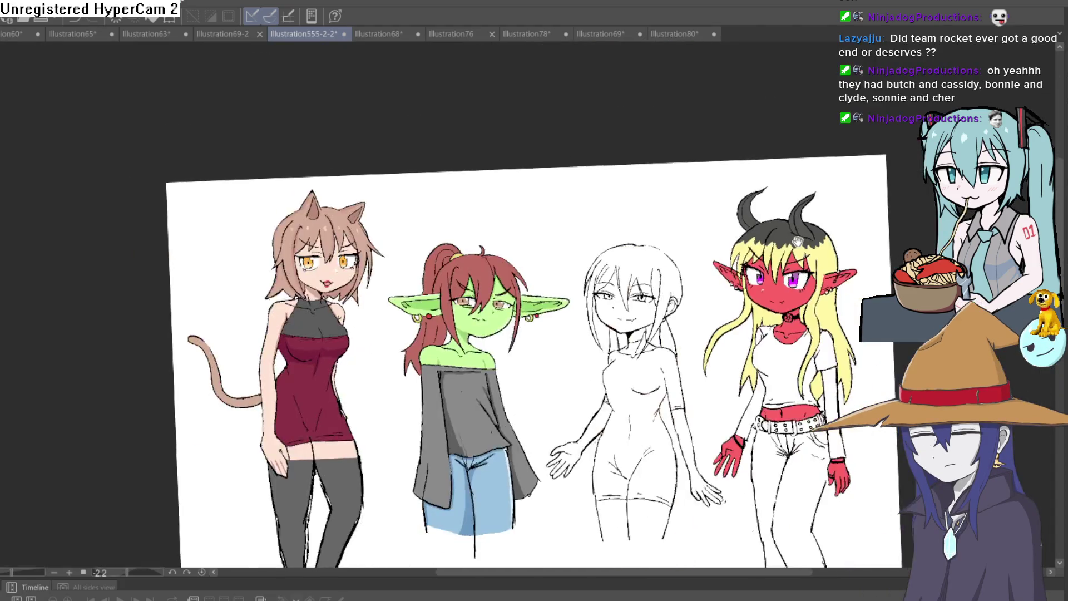
scroll(837, 245, up, 8)
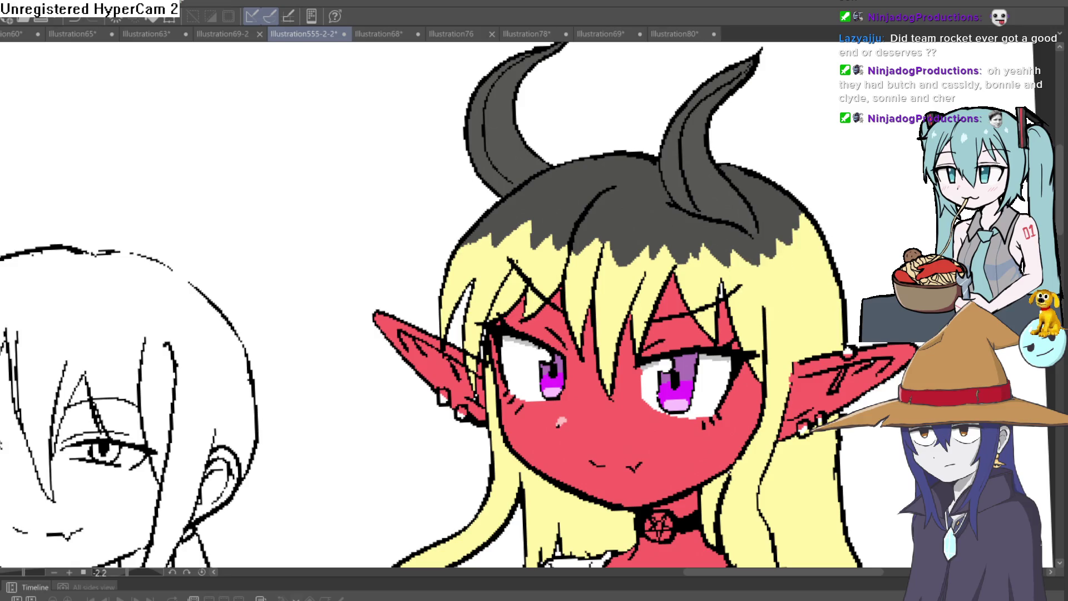
scroll(817, 251, up, 5)
key(asciicircum)
key(asciicircum)
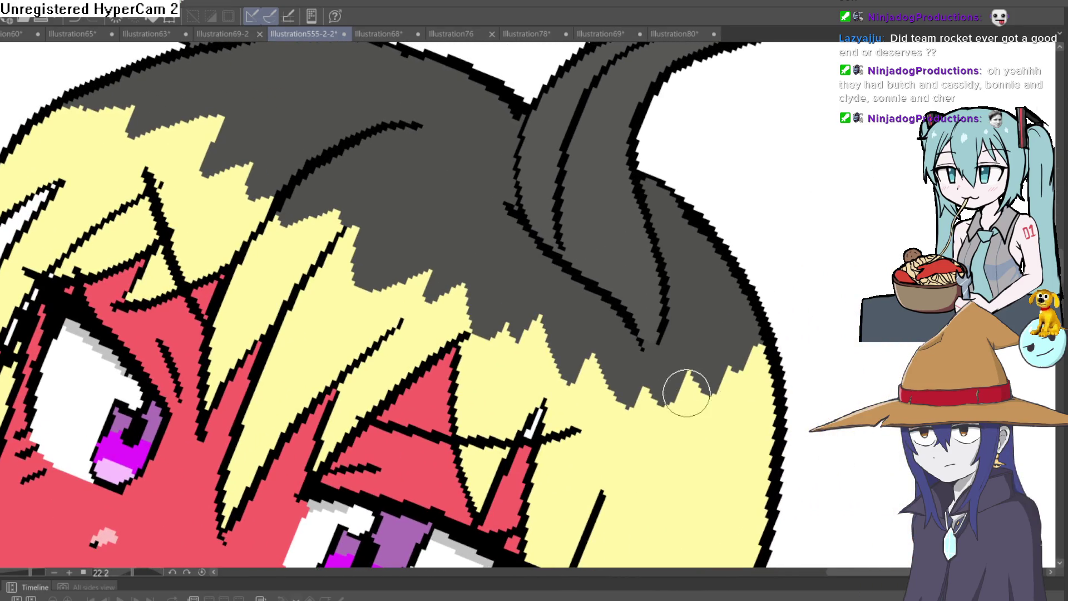
mouse_move(700, 387)
mouse_down()
mouse_move(706, 405)
mouse_move(723, 348)
mouse_move(733, 368)
mouse_move(739, 328)
mouse_move(751, 357)
mouse_move(740, 340)
mouse_move(678, 424)
mouse_move(639, 369)
mouse_move(617, 432)
mouse_move(627, 373)
mouse_move(613, 362)
mouse_move(601, 389)
mouse_move(577, 394)
mouse_move(553, 310)
mouse_move(532, 348)
mouse_move(520, 291)
mouse_move(492, 312)
mouse_move(479, 295)
mouse_move(484, 262)
mouse_move(435, 320)
mouse_move(436, 260)
mouse_move(406, 251)
mouse_move(373, 265)
mouse_move(381, 231)
mouse_move(354, 248)
mouse_move(339, 228)
mouse_move(350, 192)
mouse_move(289, 222)
mouse_move(278, 217)
mouse_move(215, 167)
mouse_move(211, 140)
mouse_up()
mouse_move(341, 89)
mouse_down()
mouse_move(211, 209)
mouse_move(148, 222)
mouse_move(125, 210)
mouse_move(143, 179)
mouse_move(96, 194)
mouse_move(128, 167)
mouse_move(117, 195)
mouse_up()
Straighten the view and paint yellow strands along the rest of the root edge, breaking up grey streaks.
scroll(564, 191, down, 5)
drag(564, 191, 694, 221)
scroll(577, 190, up, 5)
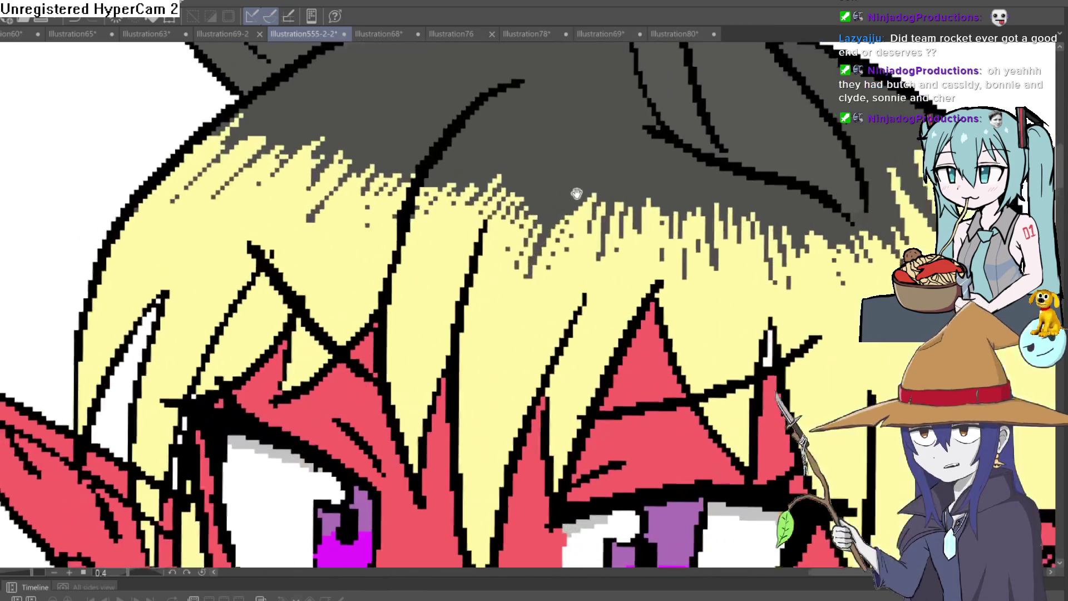
drag(627, 167, 557, 179)
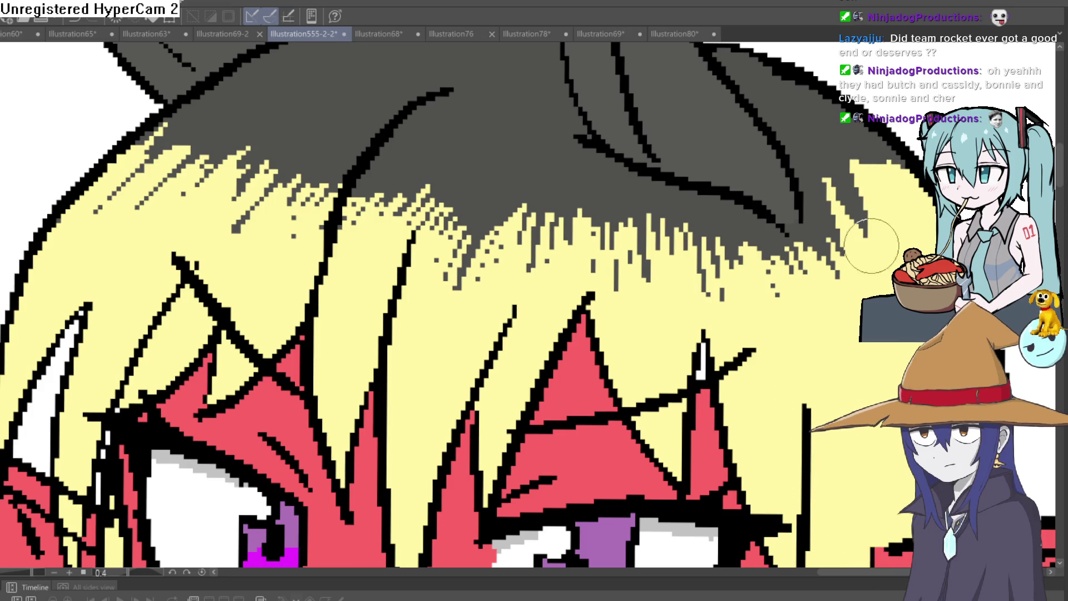
mouse_move(736, 268)
mouse_down()
mouse_move(707, 291)
mouse_move(689, 224)
mouse_move(644, 272)
mouse_move(618, 279)
mouse_move(608, 222)
mouse_move(590, 227)
mouse_move(539, 185)
mouse_move(508, 239)
mouse_move(508, 222)
mouse_move(453, 274)
mouse_move(458, 207)
mouse_move(425, 185)
mouse_move(362, 219)
mouse_move(376, 167)
mouse_up()
drag(408, 212, 492, 306)
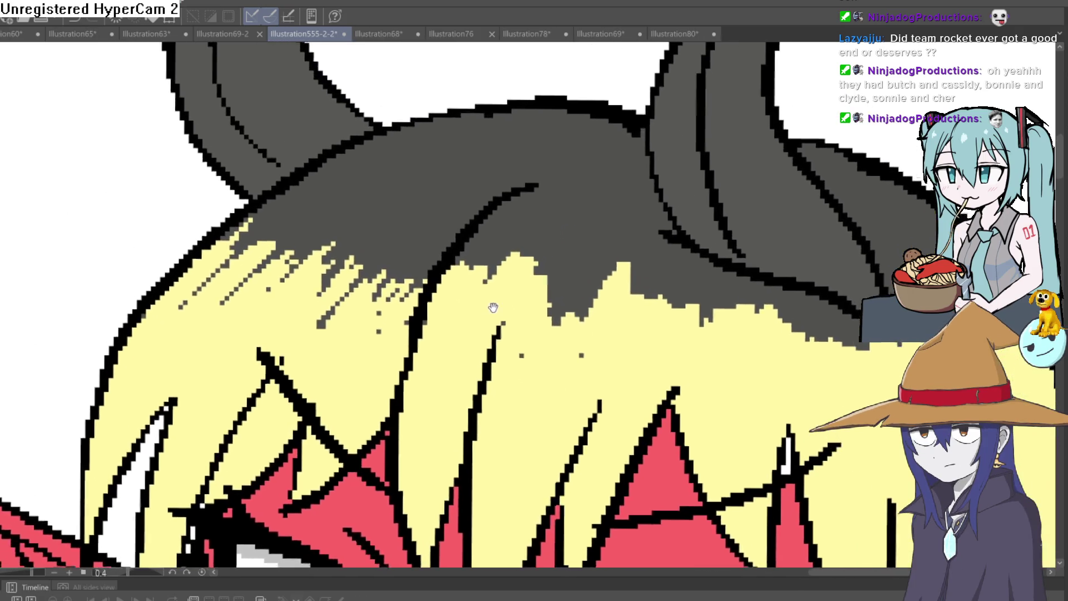
mouse_move(472, 250)
mouse_down()
mouse_move(382, 353)
mouse_move(365, 256)
mouse_move(346, 244)
mouse_move(202, 306)
mouse_move(240, 251)
mouse_up()
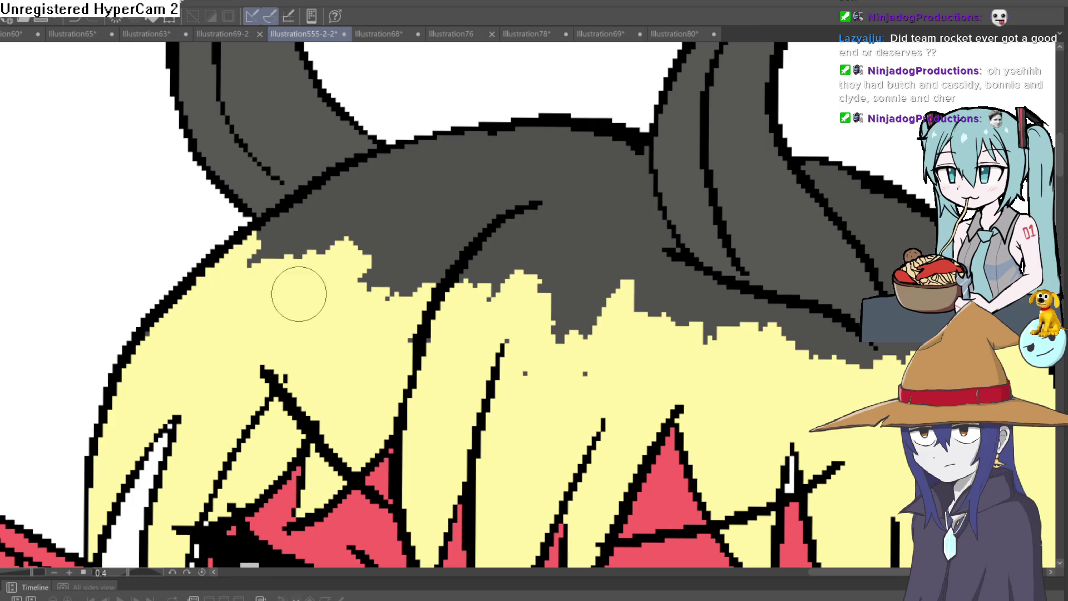
scroll(715, 219, down, 5)
scroll(759, 229, down, 2)
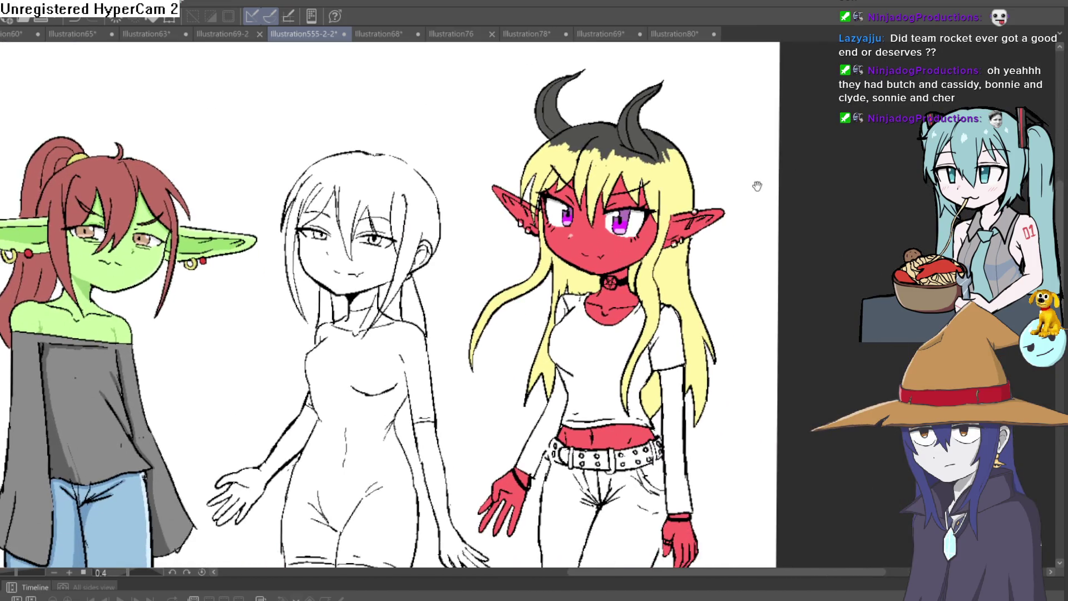
scroll(756, 185, down, 2)
scroll(746, 179, up, 2)
scroll(756, 224, down, 1)
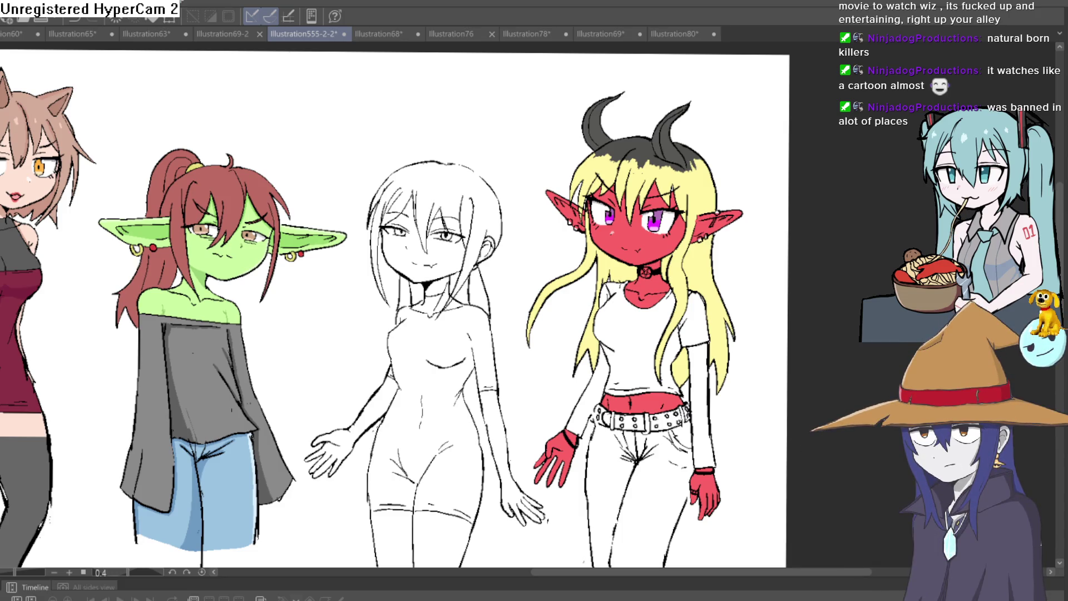
scroll(749, 276, down, 5)
Draw lines closing the bottoms of both of the red demon girl's pant legs.
scroll(729, 265, up, 5)
drag(729, 266, 710, 254)
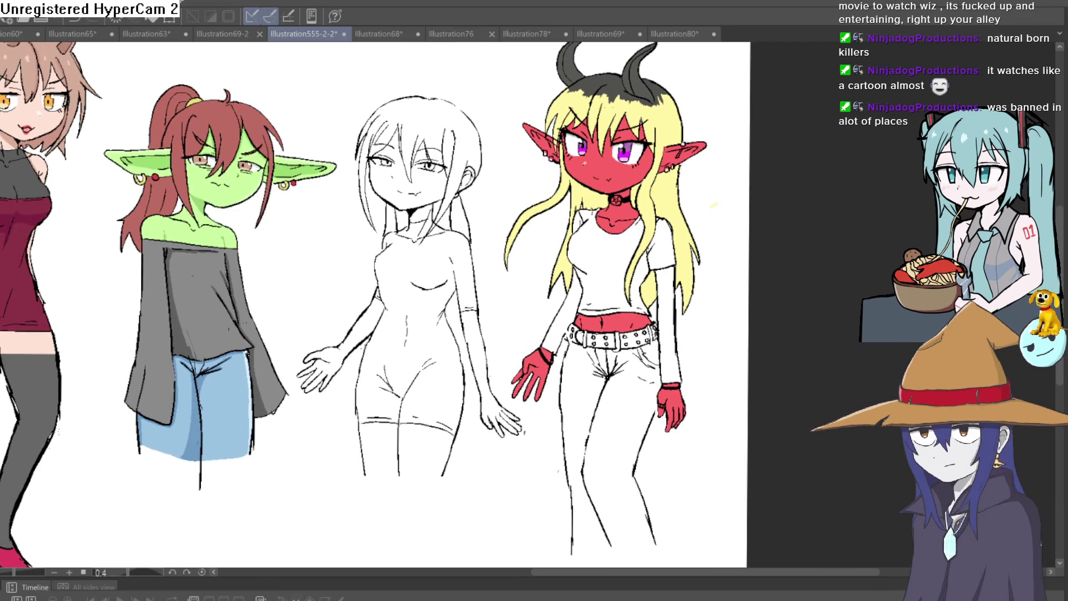
scroll(548, 453, up, 5)
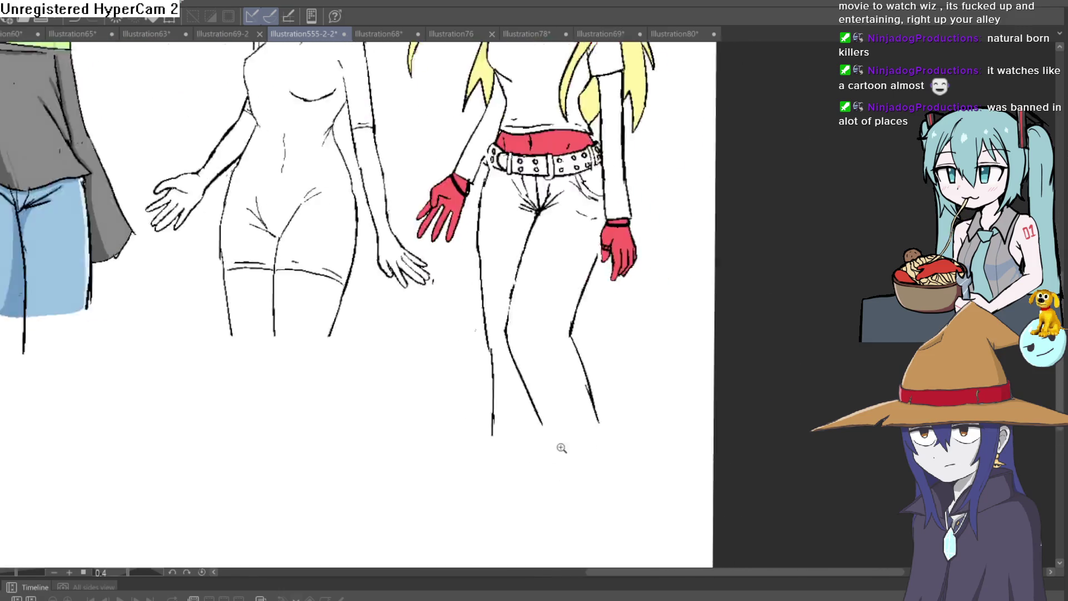
drag(556, 365, 704, 353)
mouse_move(558, 360)
mouse_down()
mouse_move(425, 370)
mouse_move(429, 442)
mouse_up()
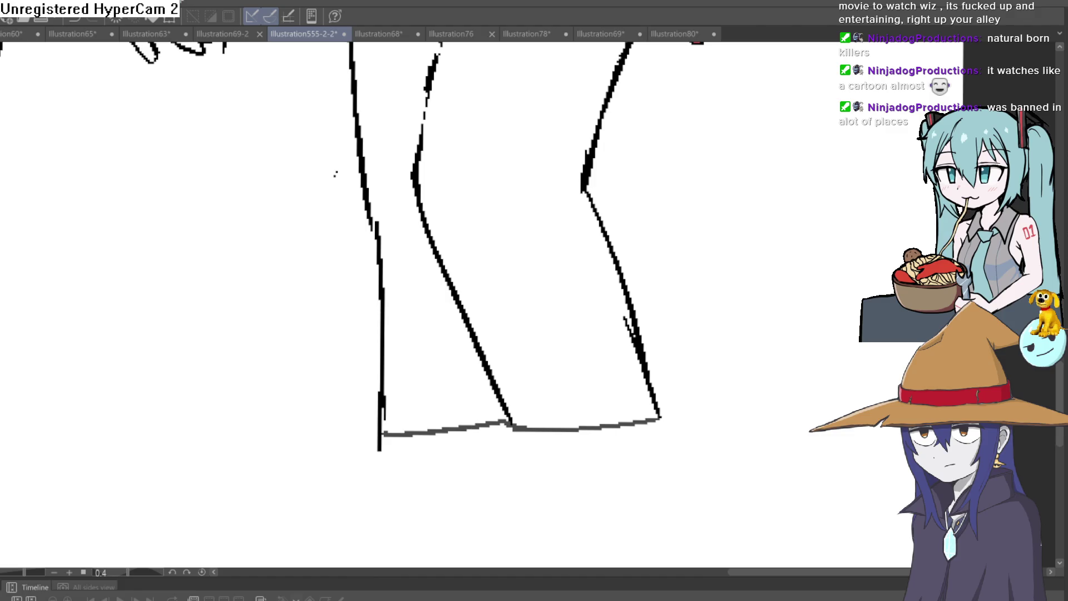
Fill both pant legs dark gray, then switch to the Construct 3 game scene.
scroll(556, 472, down, 5)
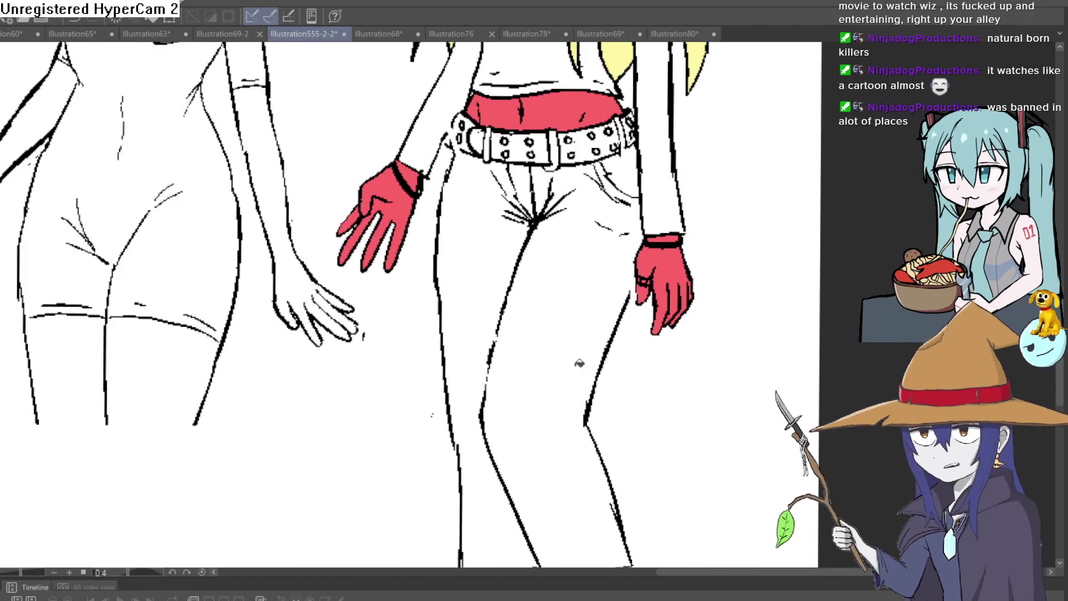
click(582, 358)
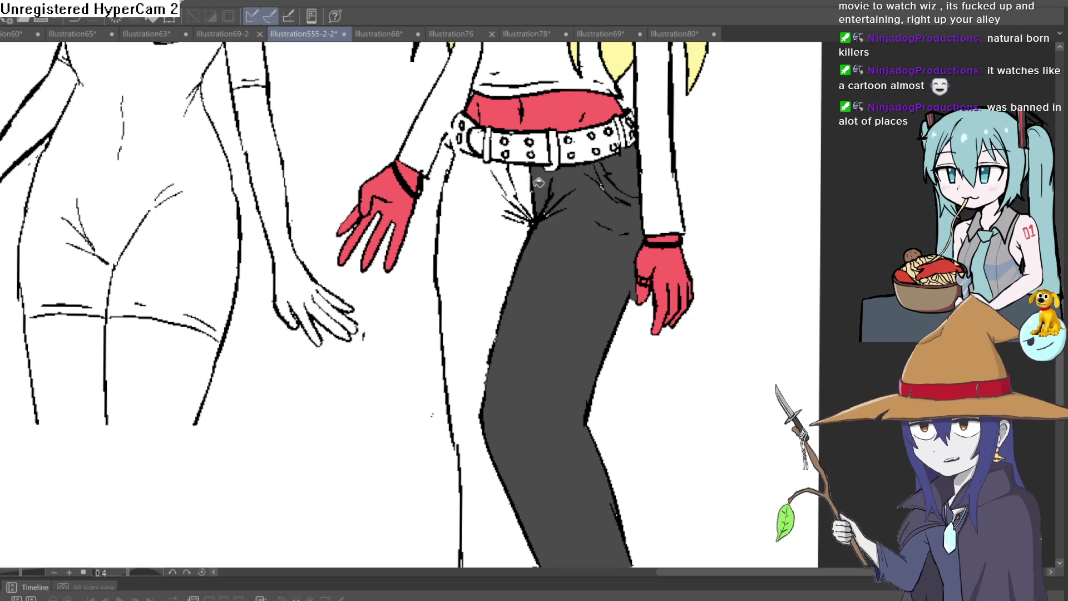
click(519, 185)
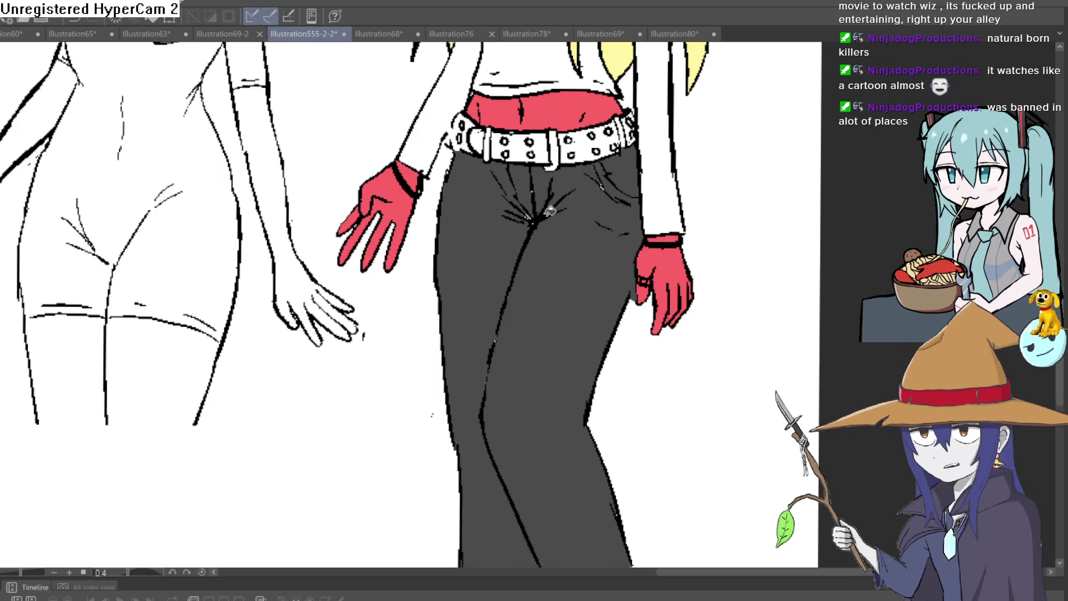
scroll(682, 251, down, 3)
mouse_move(682, 251)
mouse_down()
mouse_move(588, 271)
mouse_move(598, 317)
mouse_up()
scroll(588, 271, down, 2)
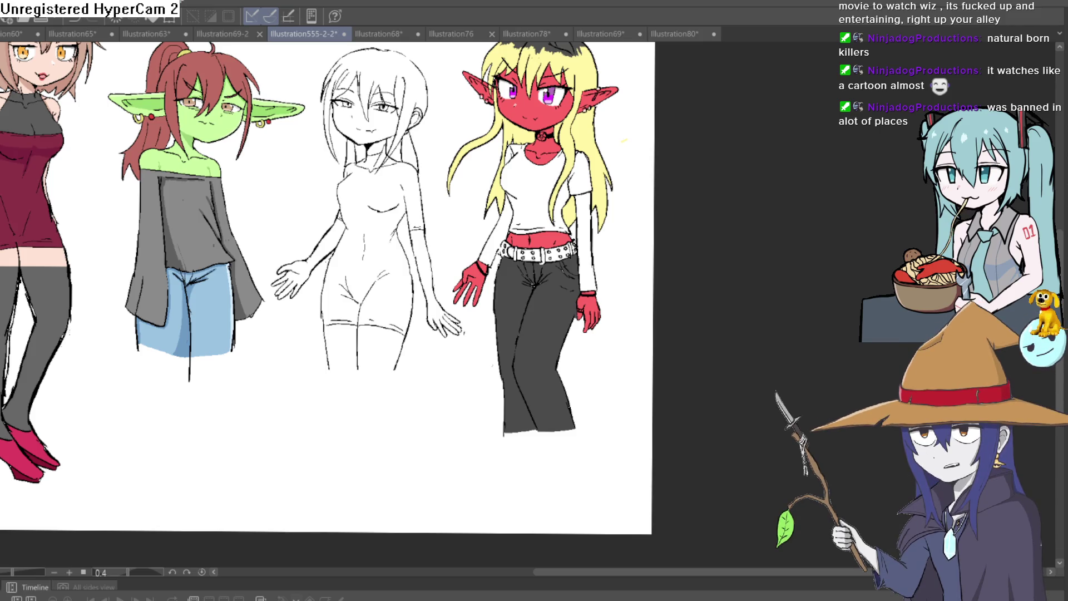
key(alt+Tab)
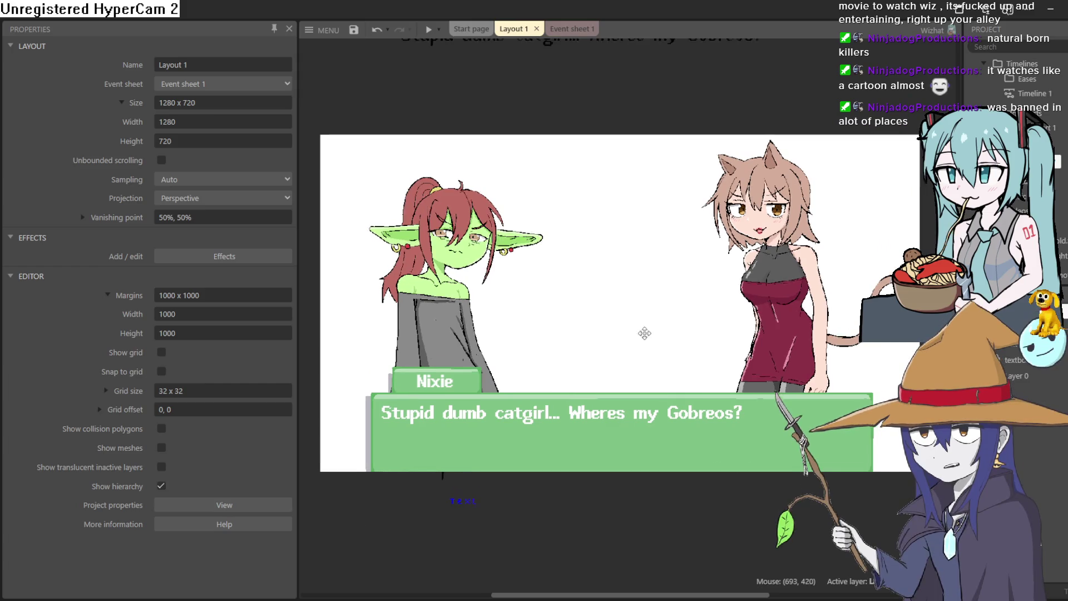
drag(640, 354, 657, 271)
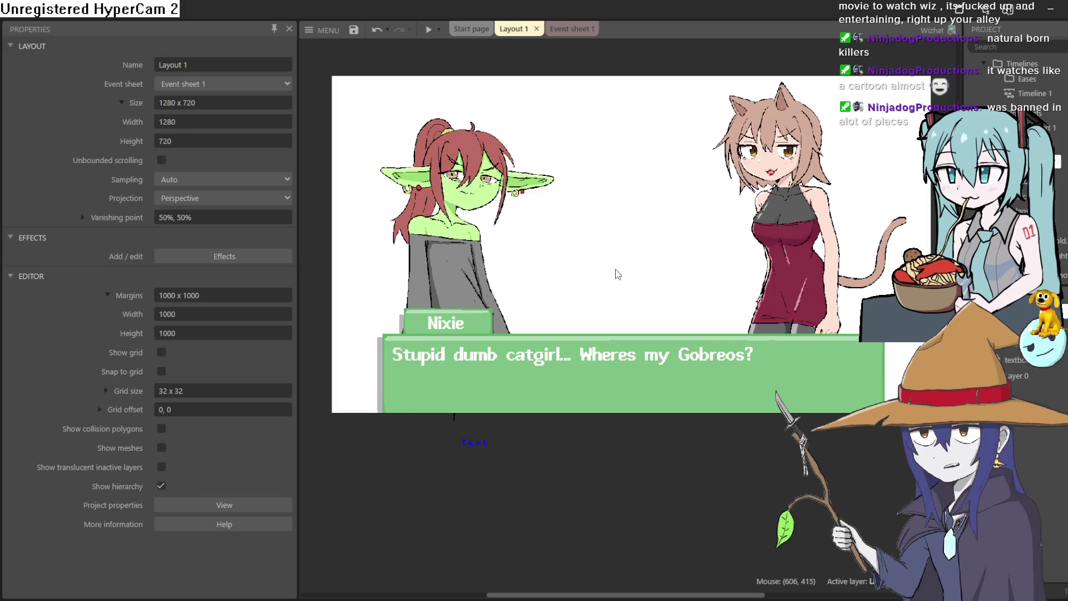
mouse_move(662, 208)
mouse_down()
mouse_move(660, 236)
mouse_move(656, 203)
mouse_move(678, 196)
mouse_move(673, 167)
mouse_move(662, 205)
mouse_up()
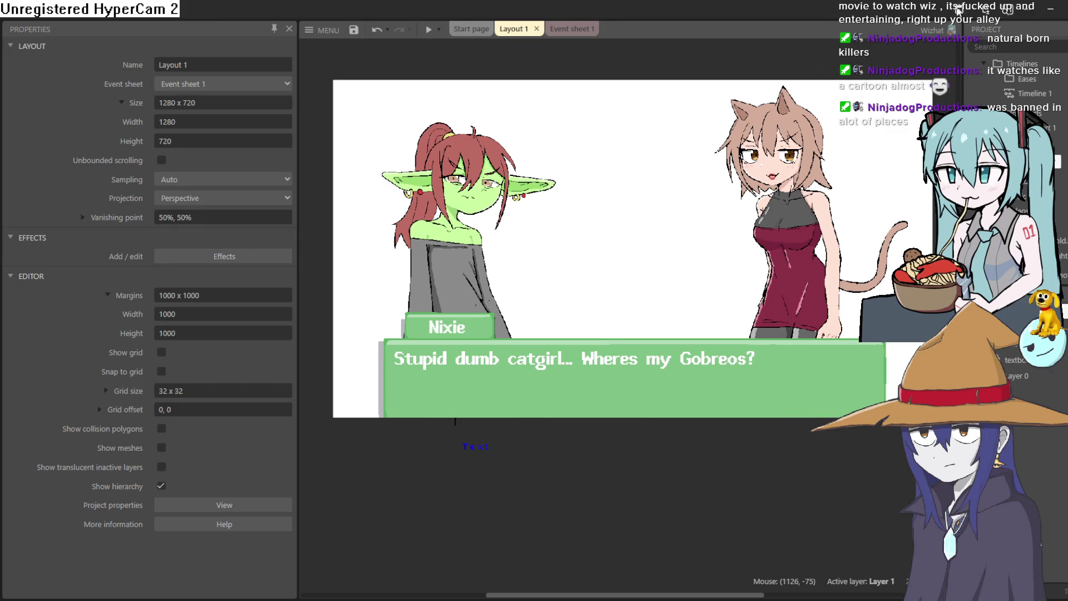
click(1051, 12)
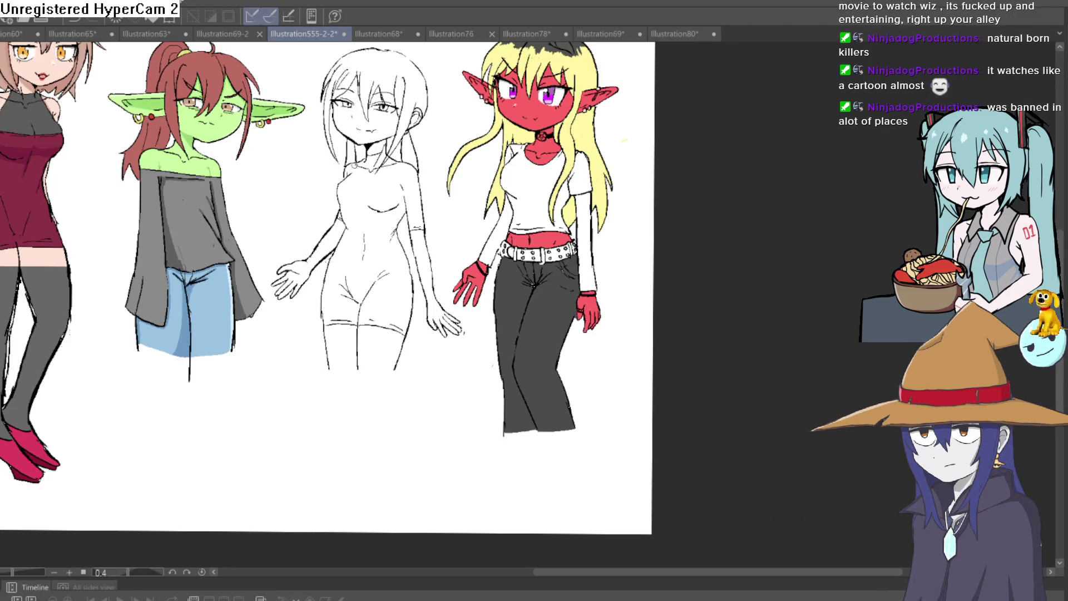
scroll(529, 291, up, 3)
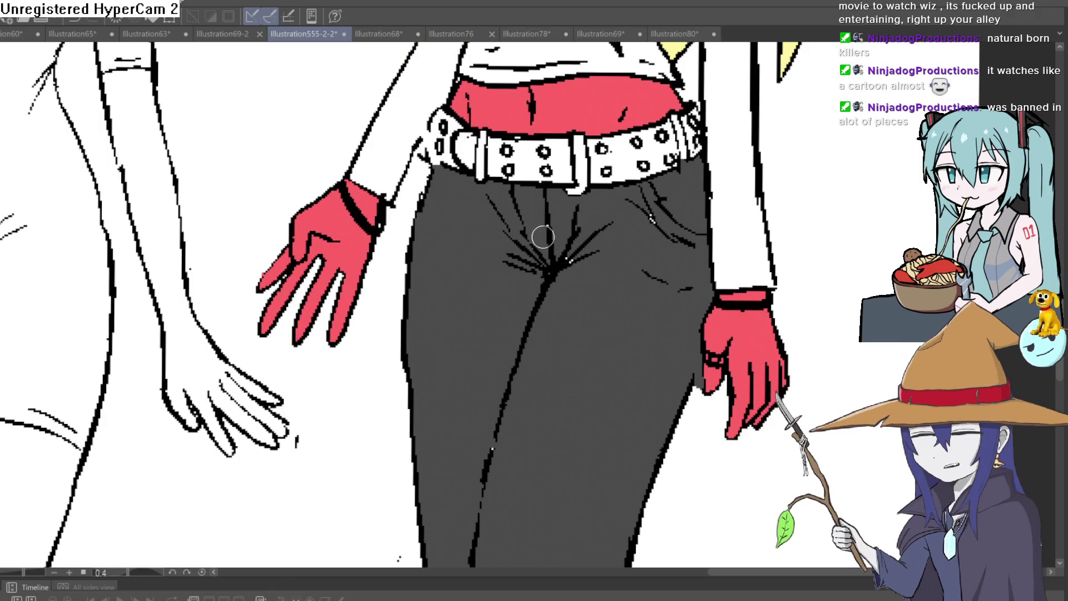
mouse_move(508, 428)
mouse_down()
mouse_move(496, 453)
mouse_move(490, 423)
mouse_up()
scroll(493, 424, down, 7)
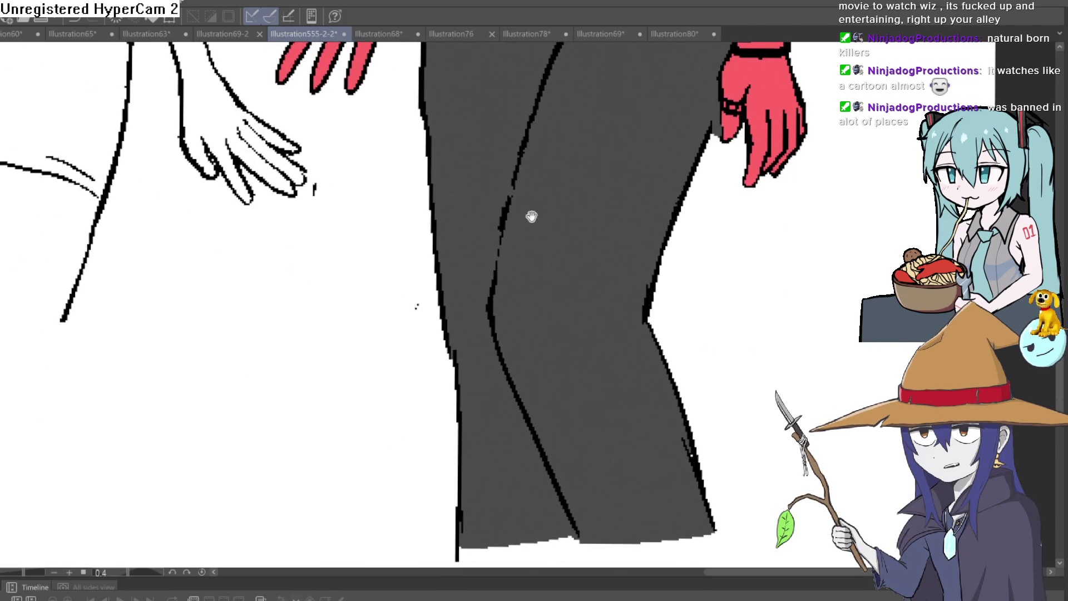
scroll(551, 262, up, 3)
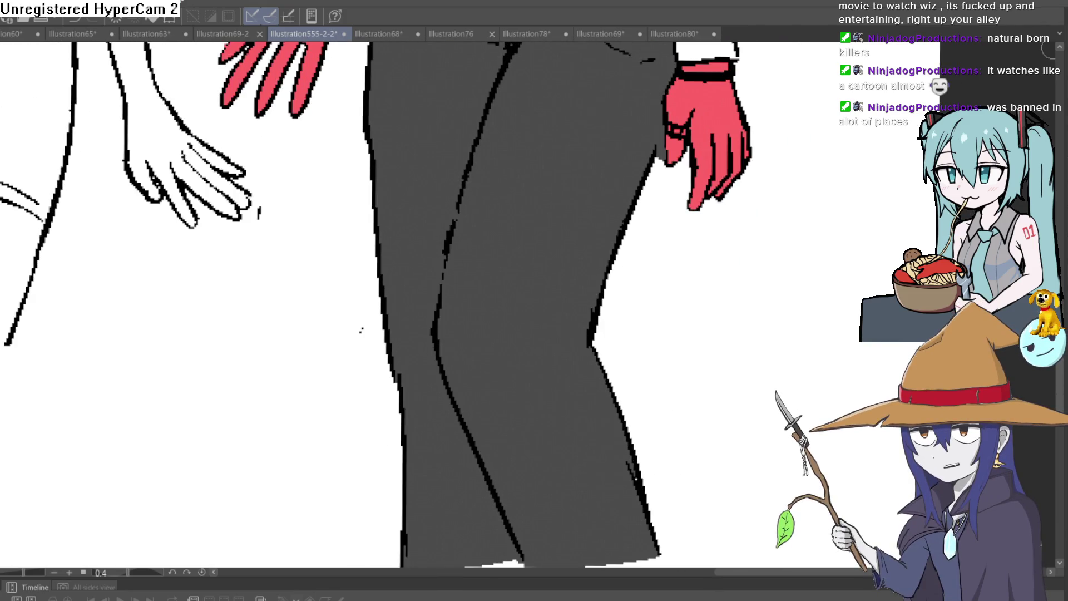